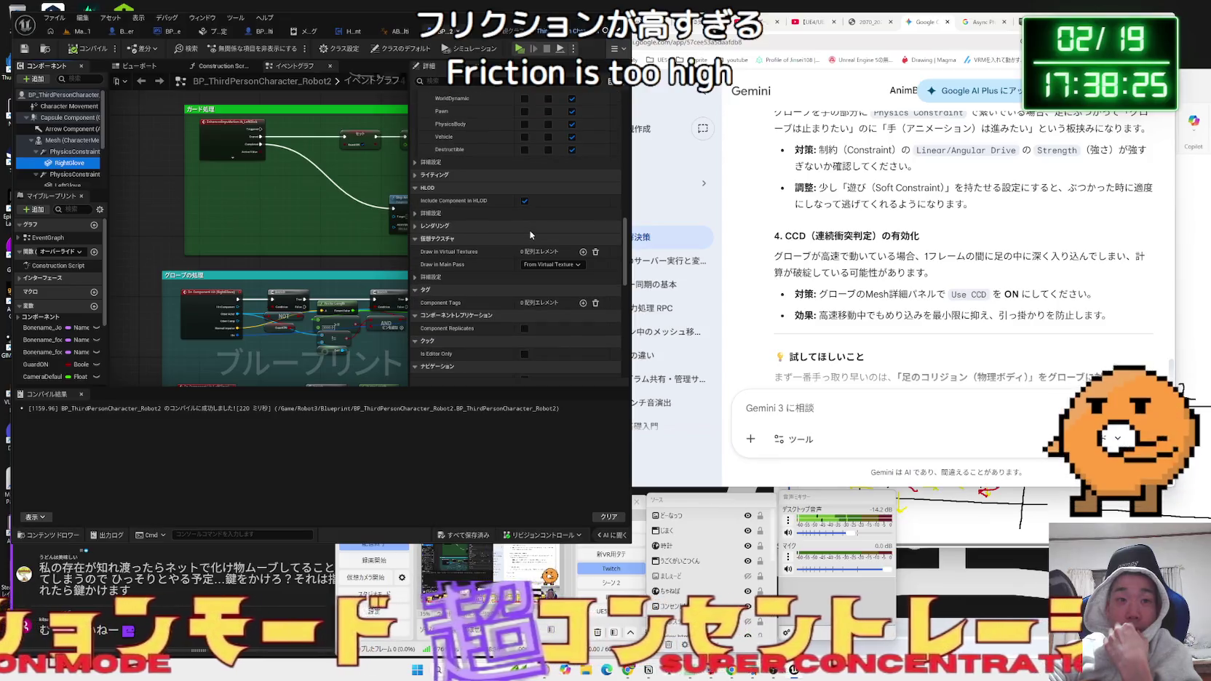
scroll(527, 291, down, 2)
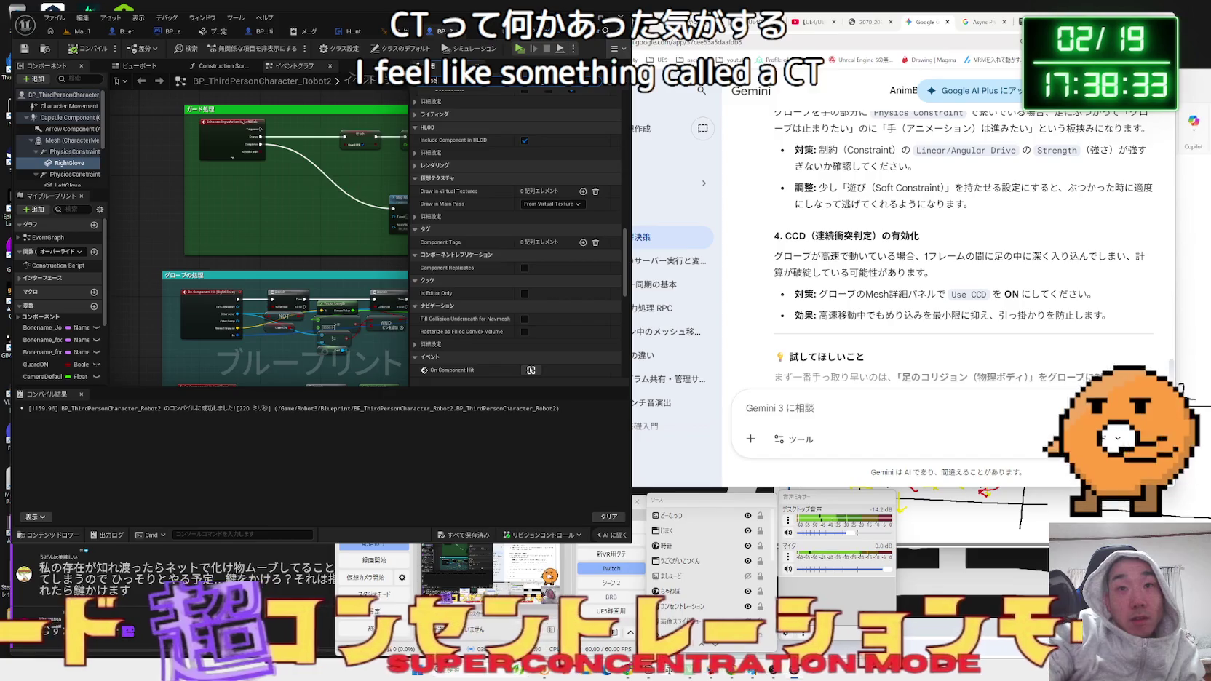
Tick Use CCD on the LeftGlove component in the Collision section to match RightGlove.
scroll(540, 219, up, 5)
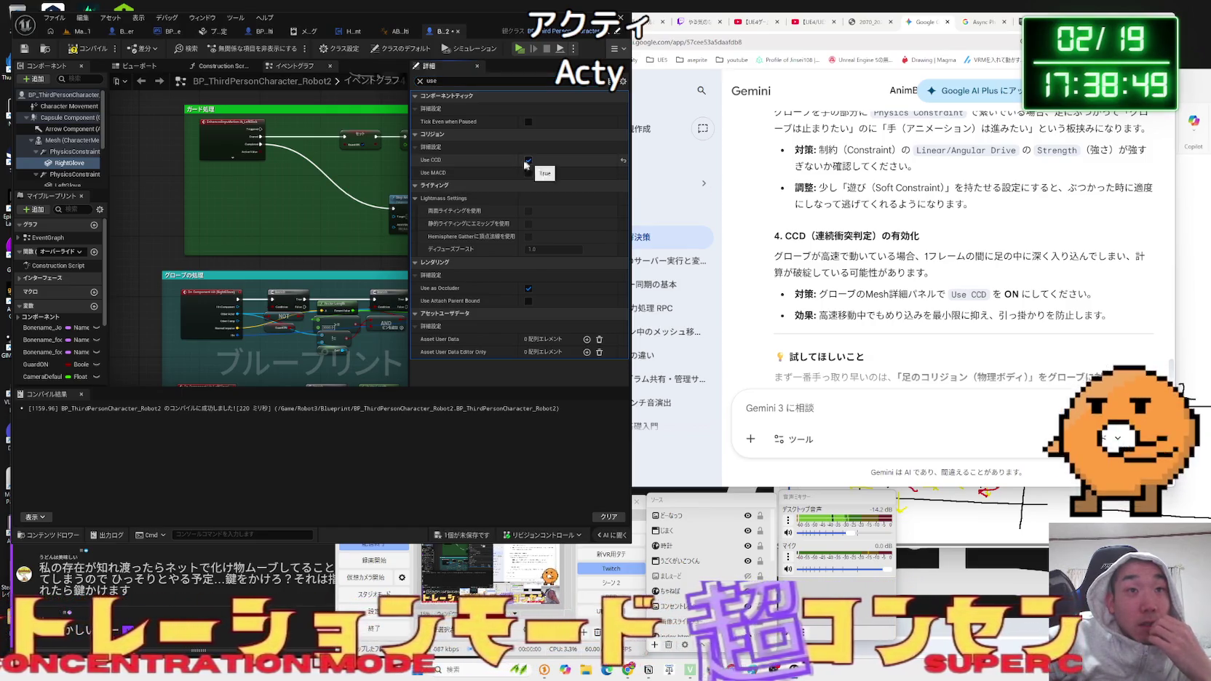
scroll(72, 169, down, 1)
click(68, 155)
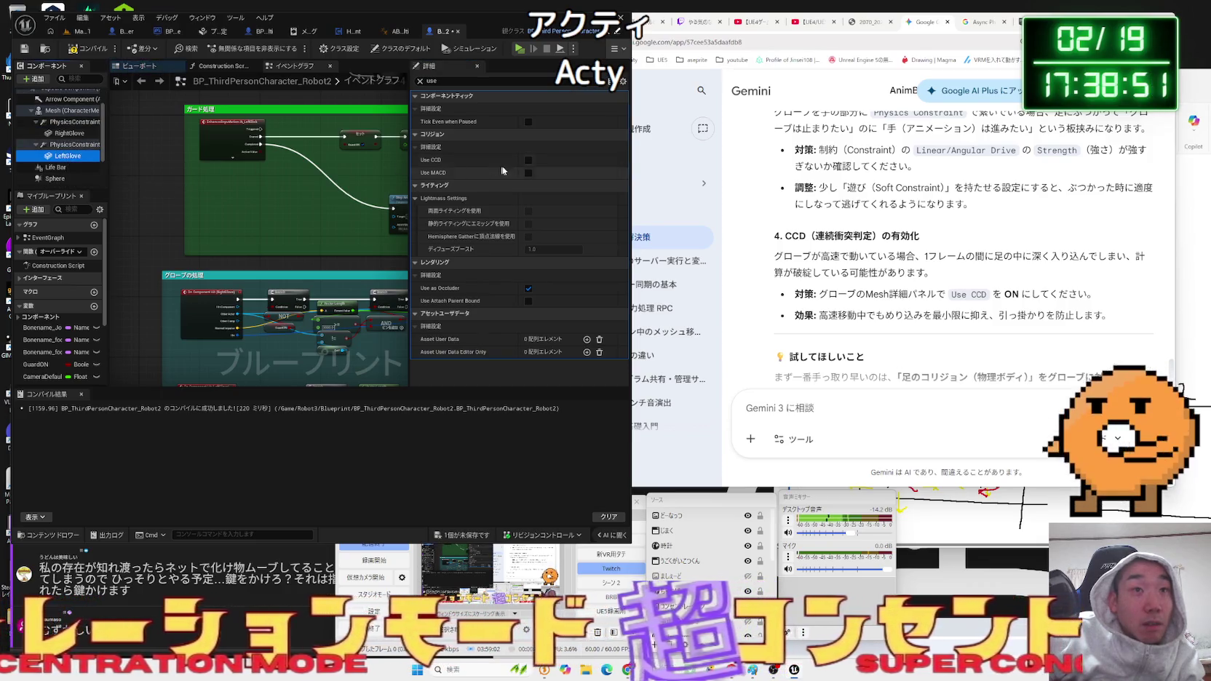
click(528, 160)
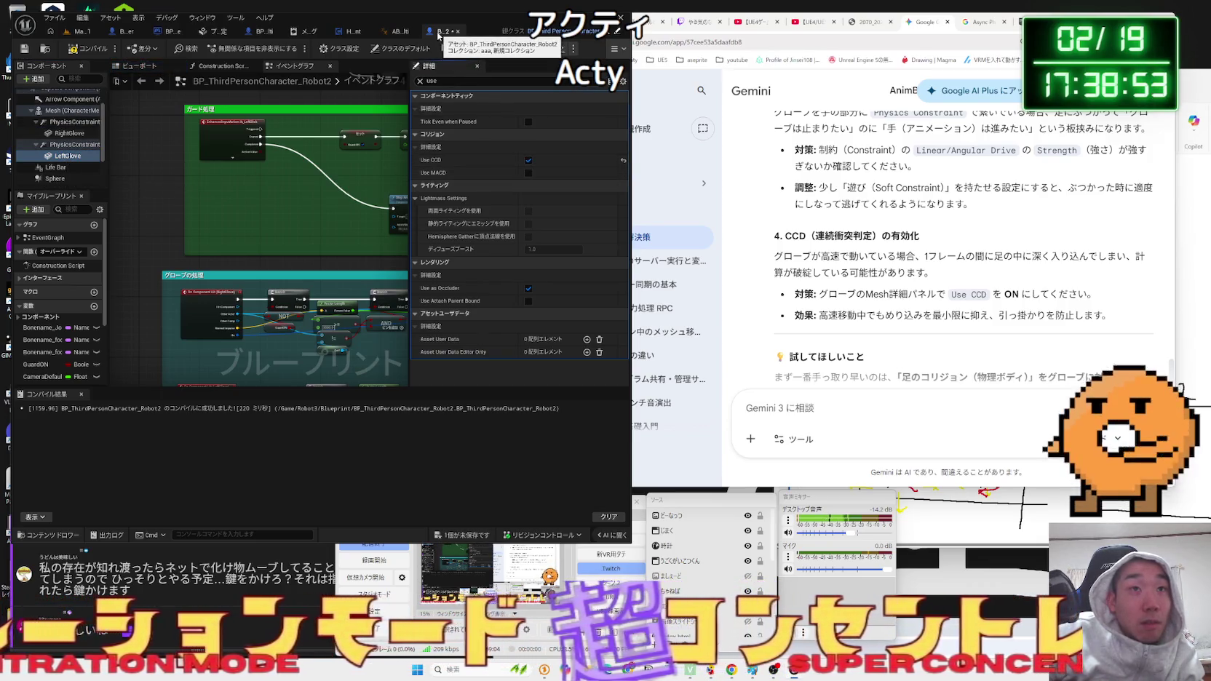
click(78, 32)
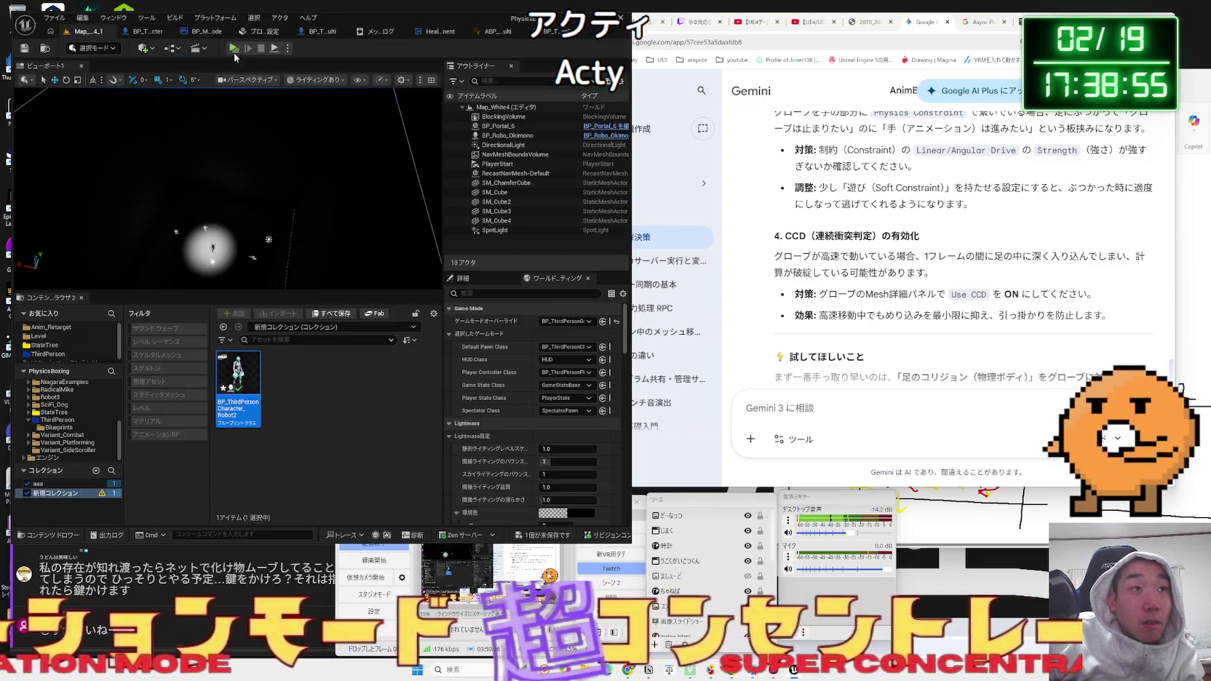
Play-test the level: walk the player to the target robot, punch it, then stop the test.
click(234, 48)
click(557, 319)
key(w)
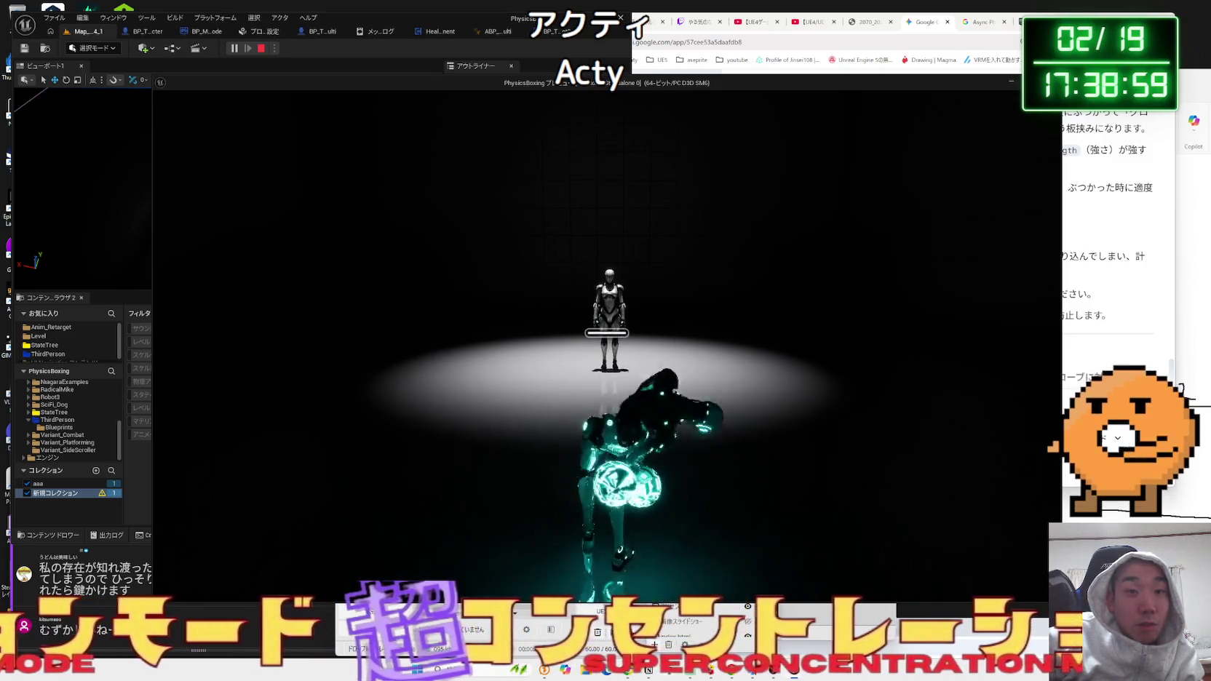
key(a)
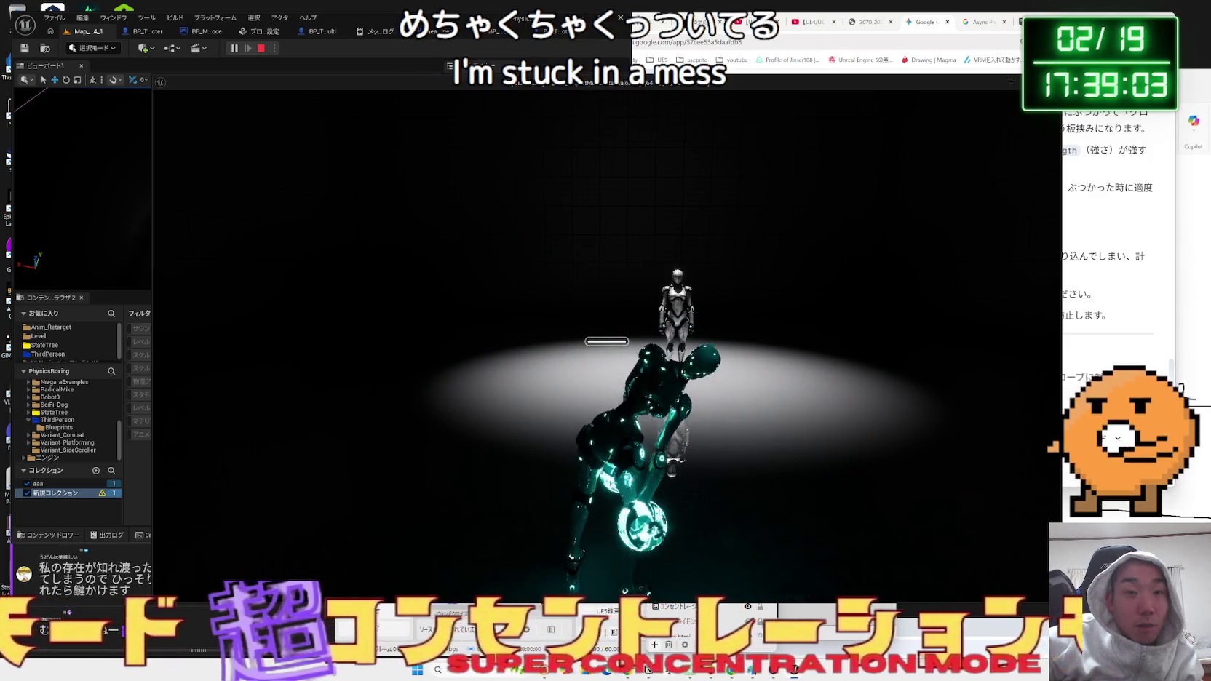
key(Escape)
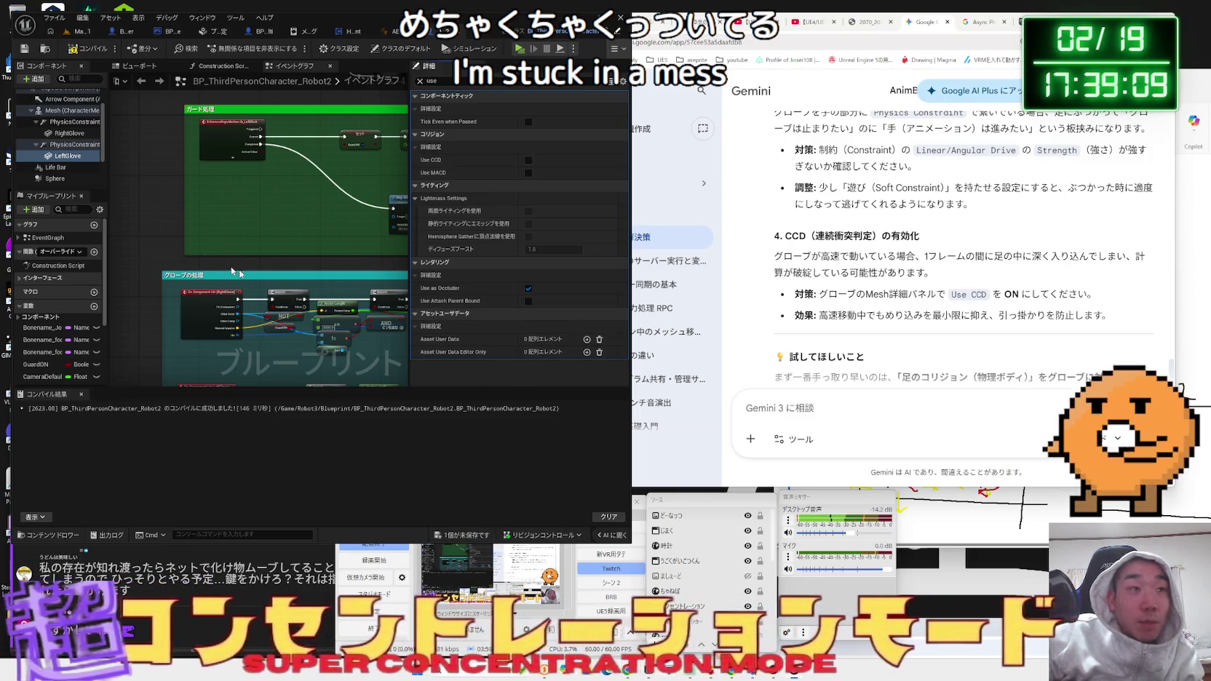
Untick Use CCD on RightGlove and save BP_ThirdPersonCharacter_Robot2.
click(69, 133)
click(528, 160)
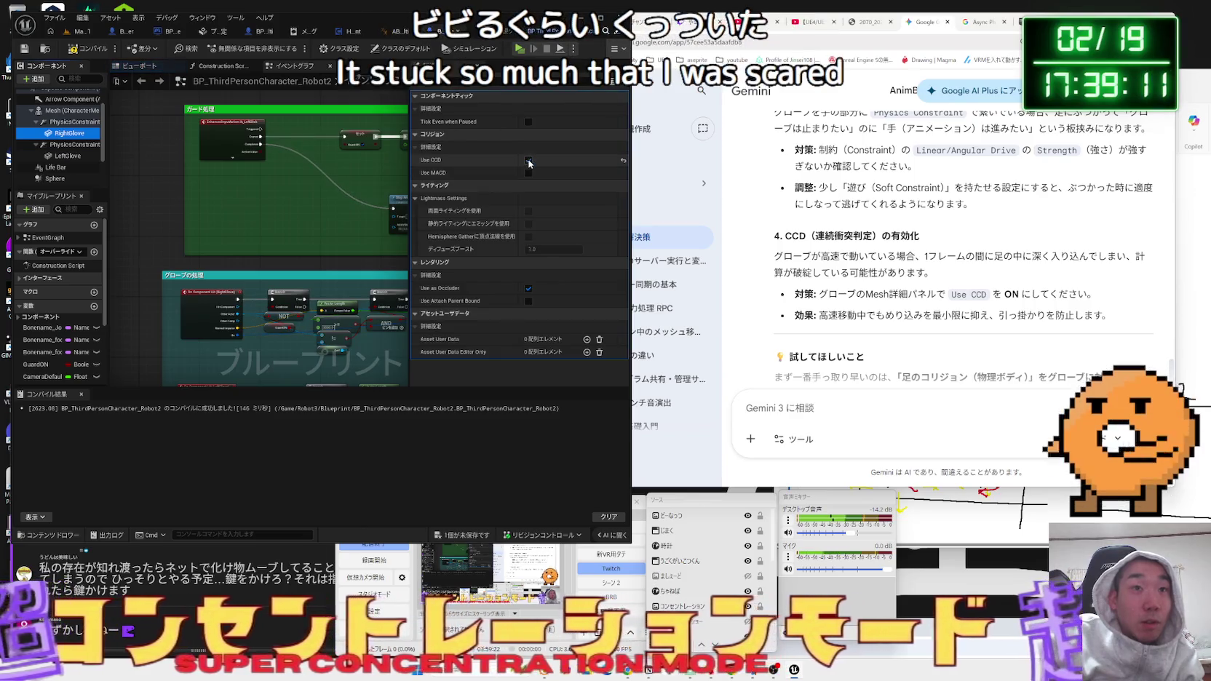
click(528, 161)
click(461, 536)
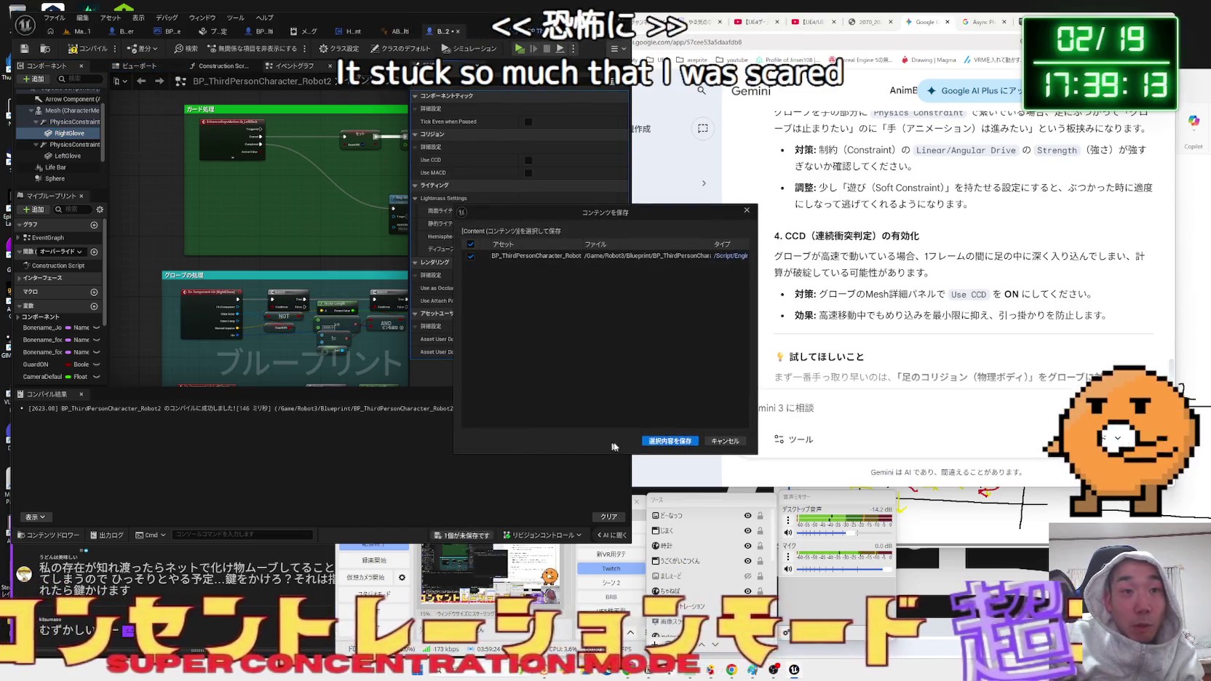
click(671, 442)
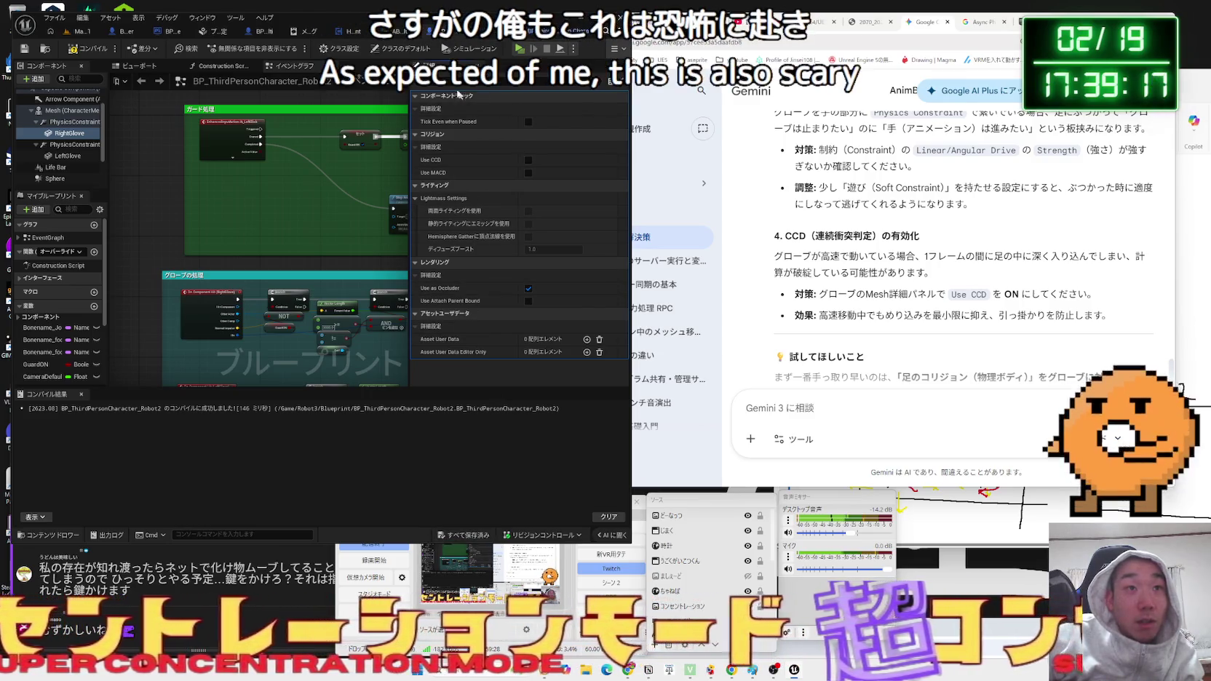
scroll(509, 182, up, 5)
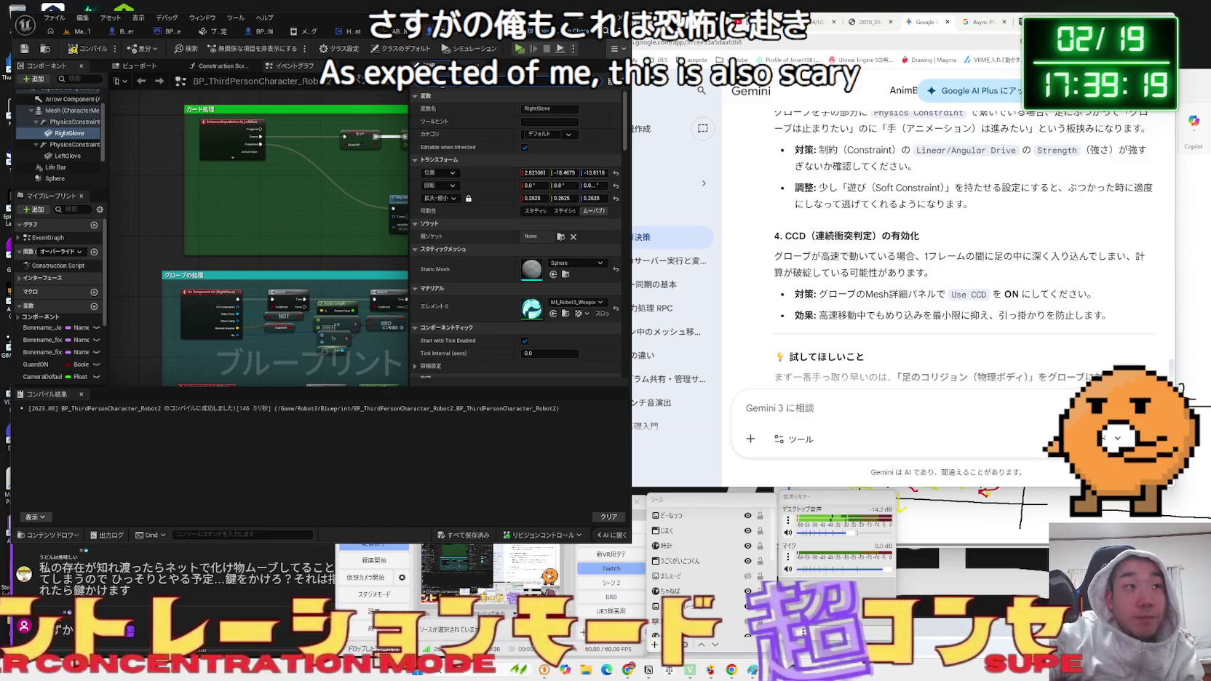
text(ccd)
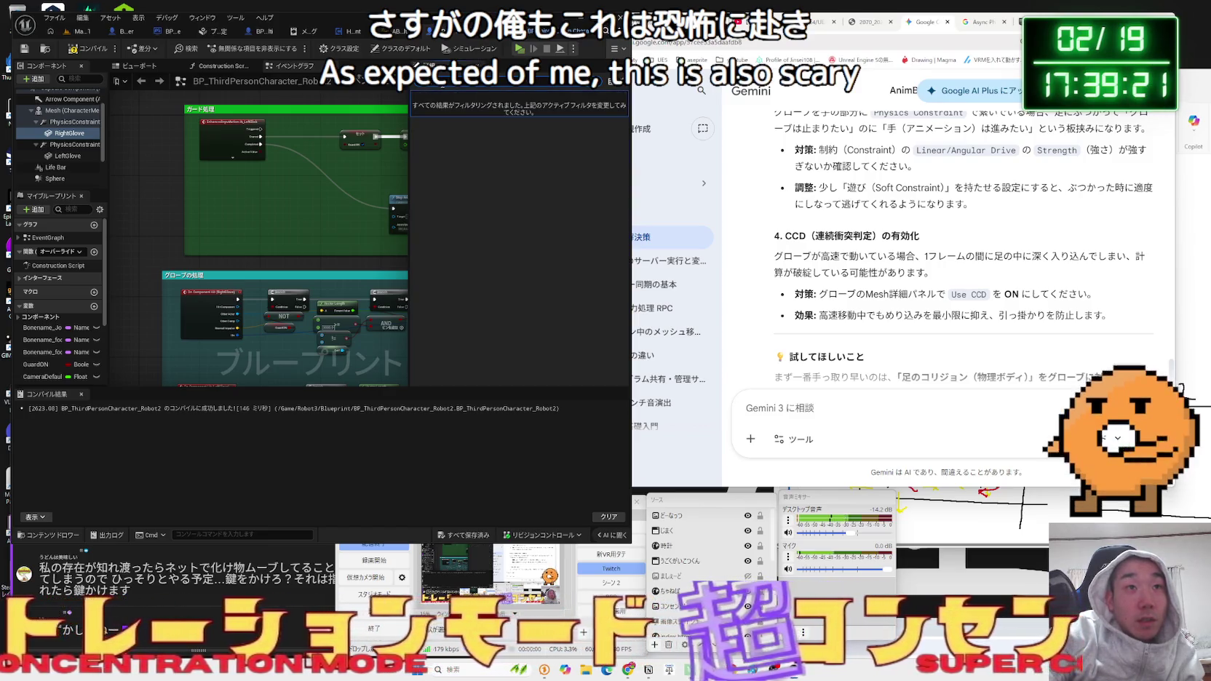
key(BackSpace)
key(BackSpace)
key(BackSpace)
key(BackSpace)
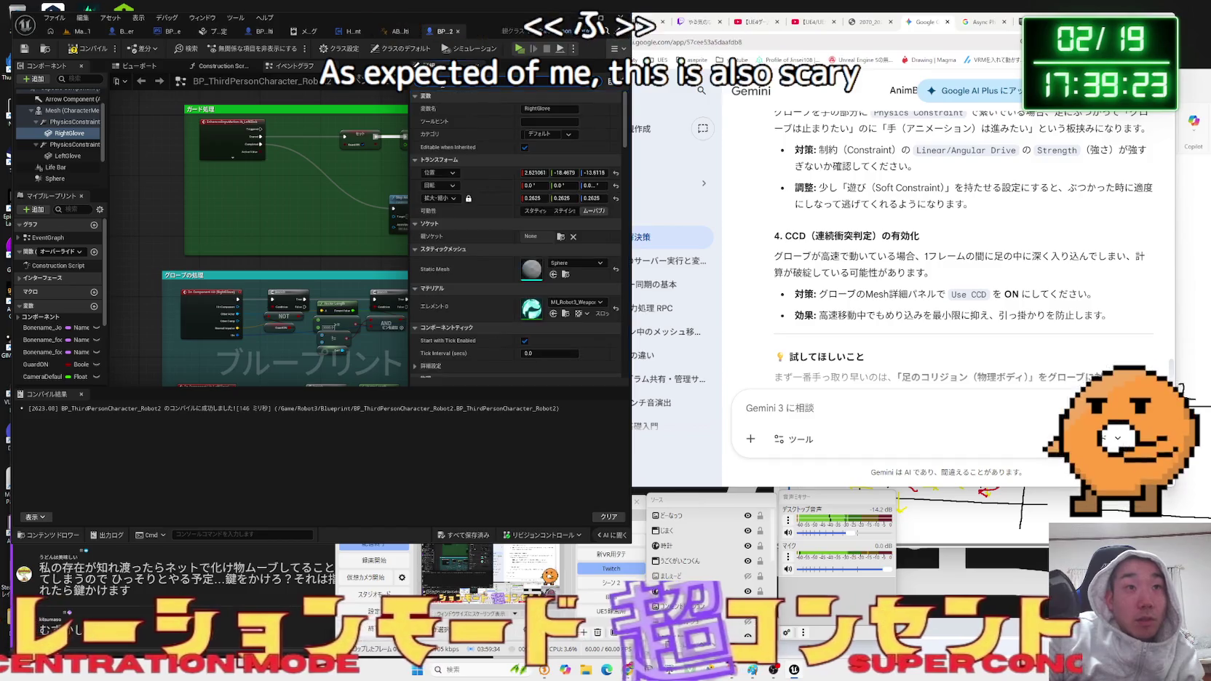
scroll(469, 226, up, 5)
scroll(469, 231, down, 1)
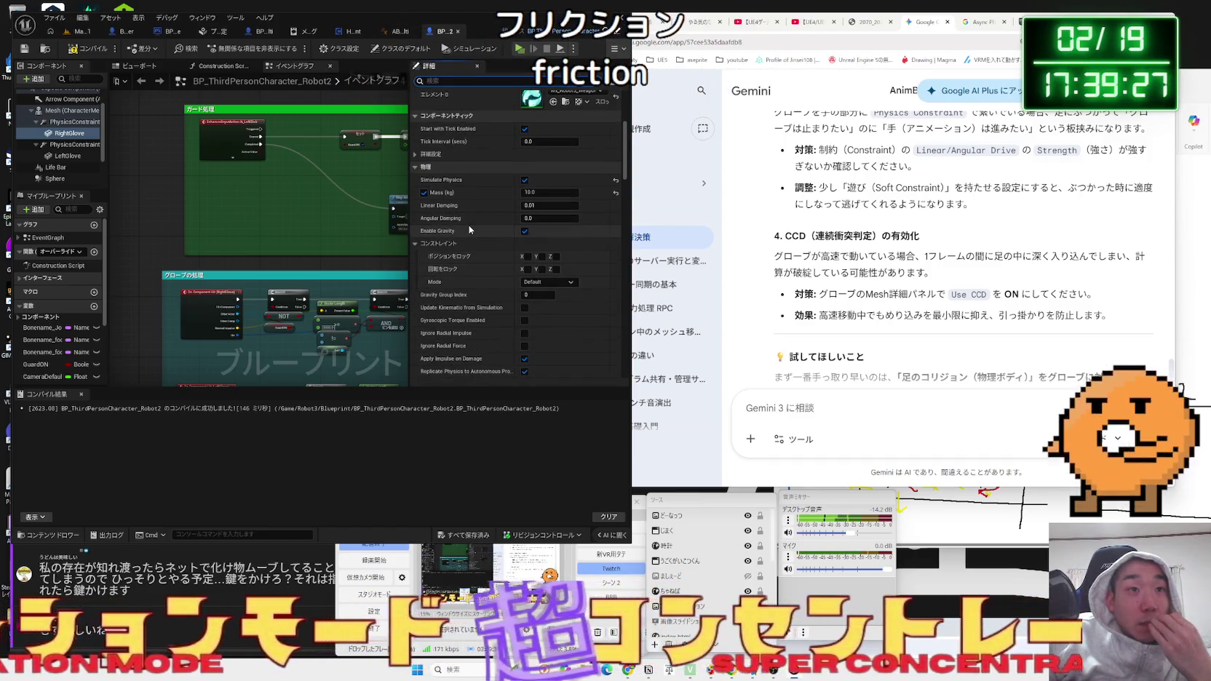
scroll(470, 229, down, 1)
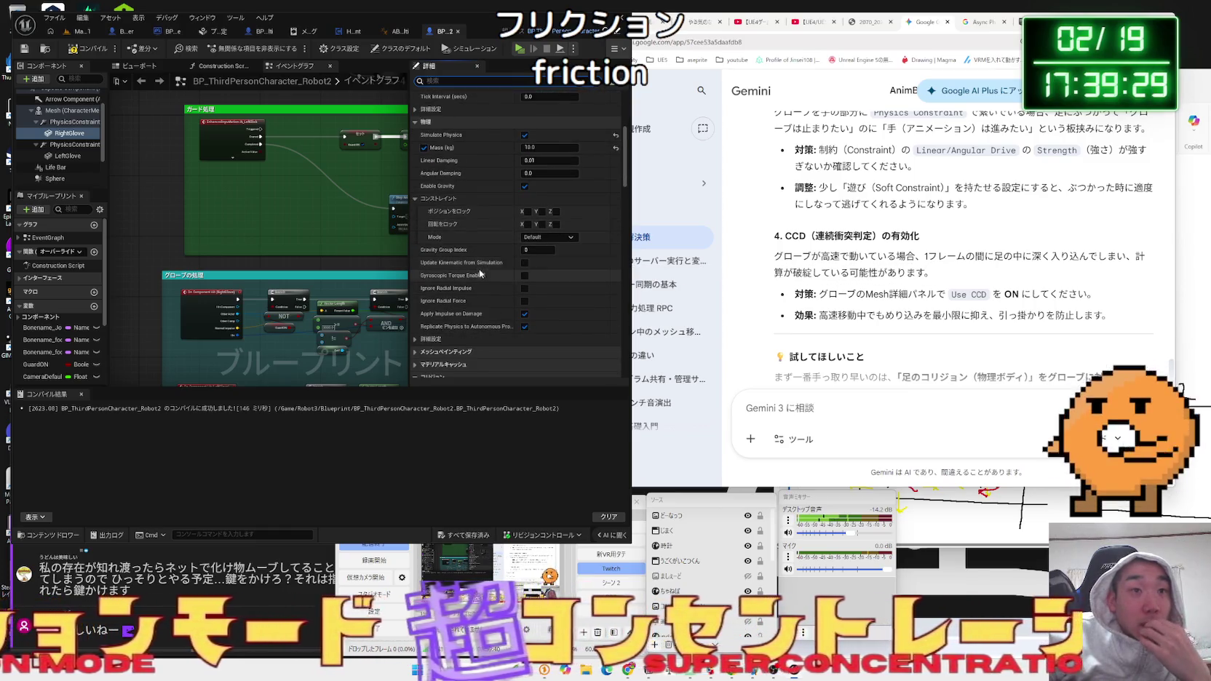
scroll(481, 276, down, 1)
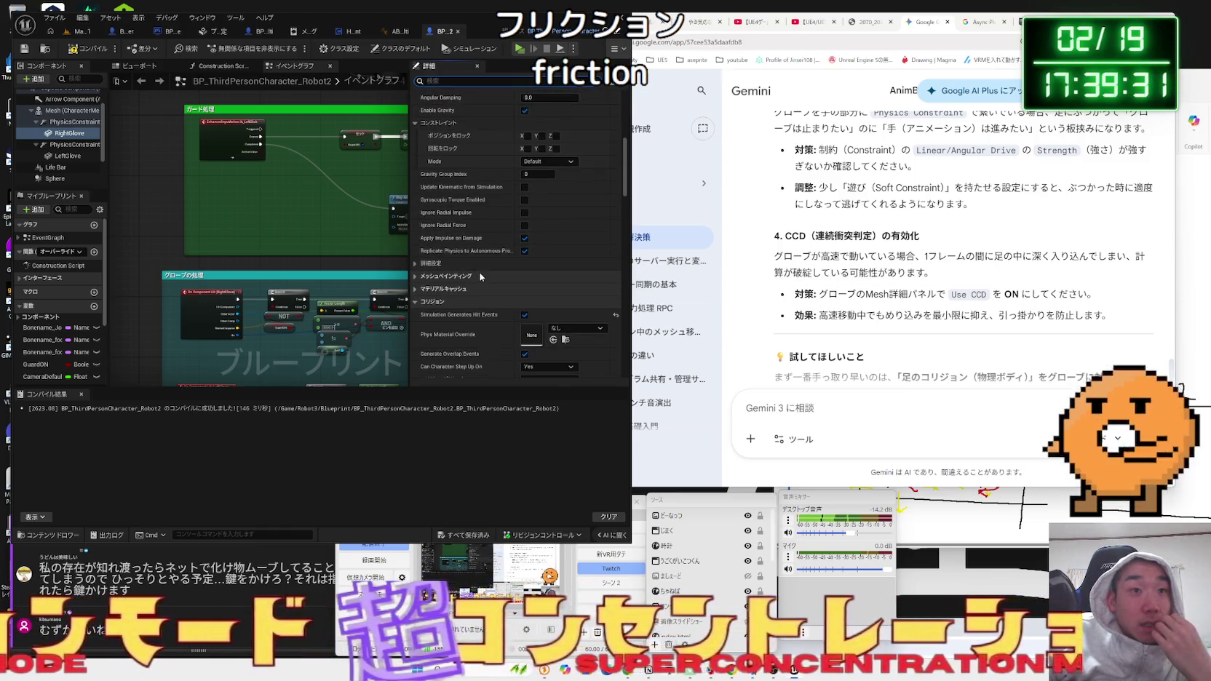
scroll(480, 276, down, 2)
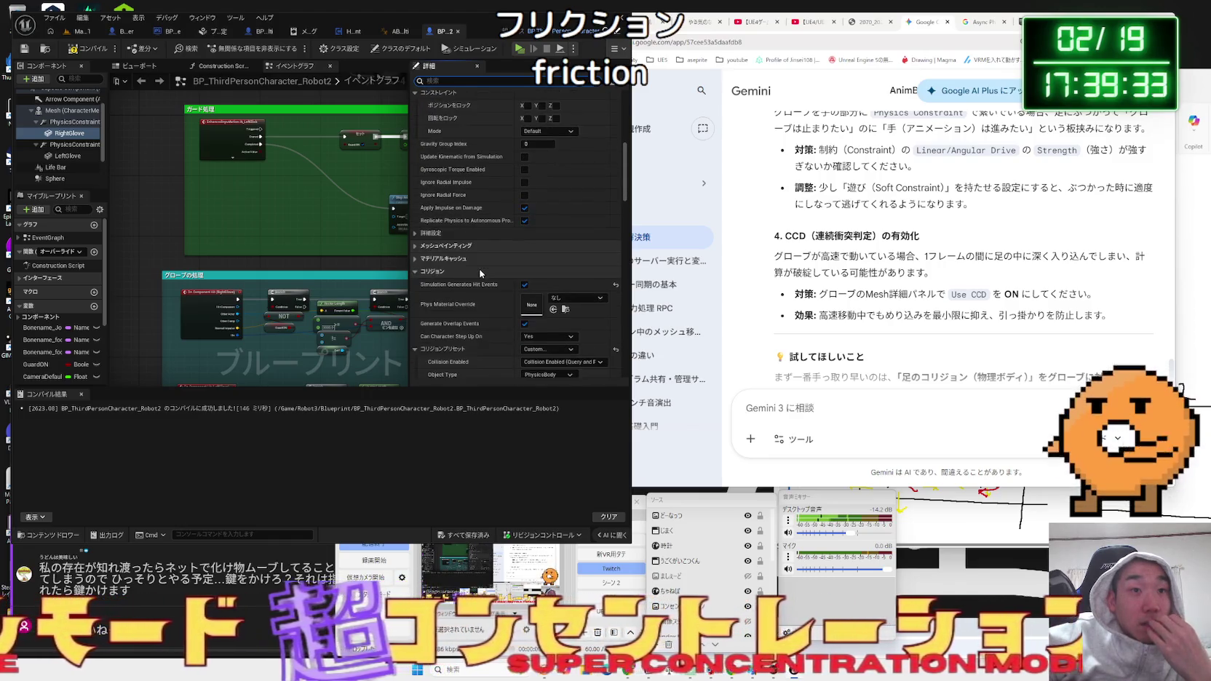
scroll(480, 274, down, 1)
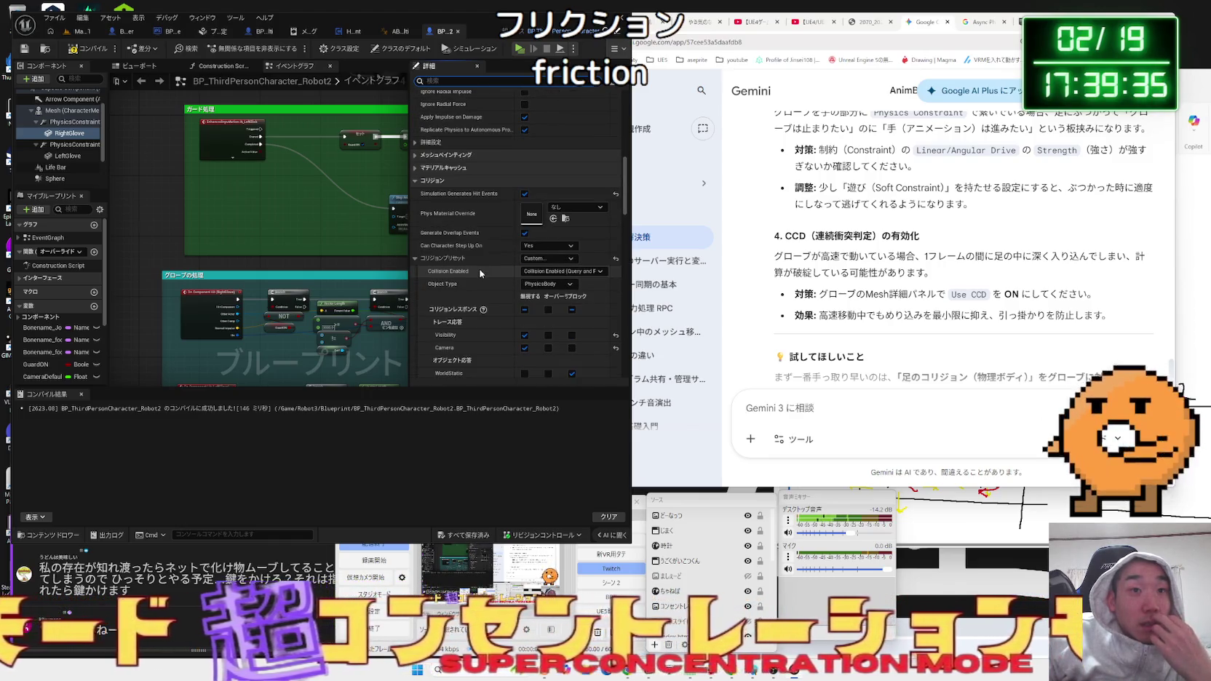
scroll(480, 271, down, 4)
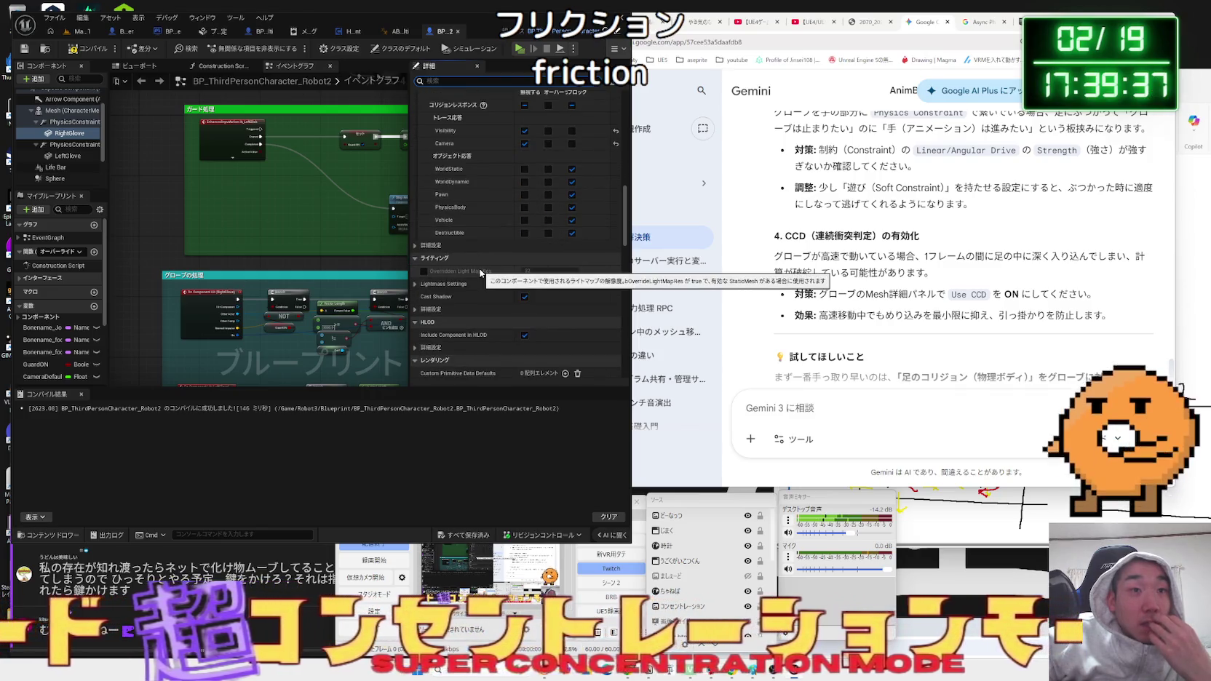
scroll(480, 273, up, 4)
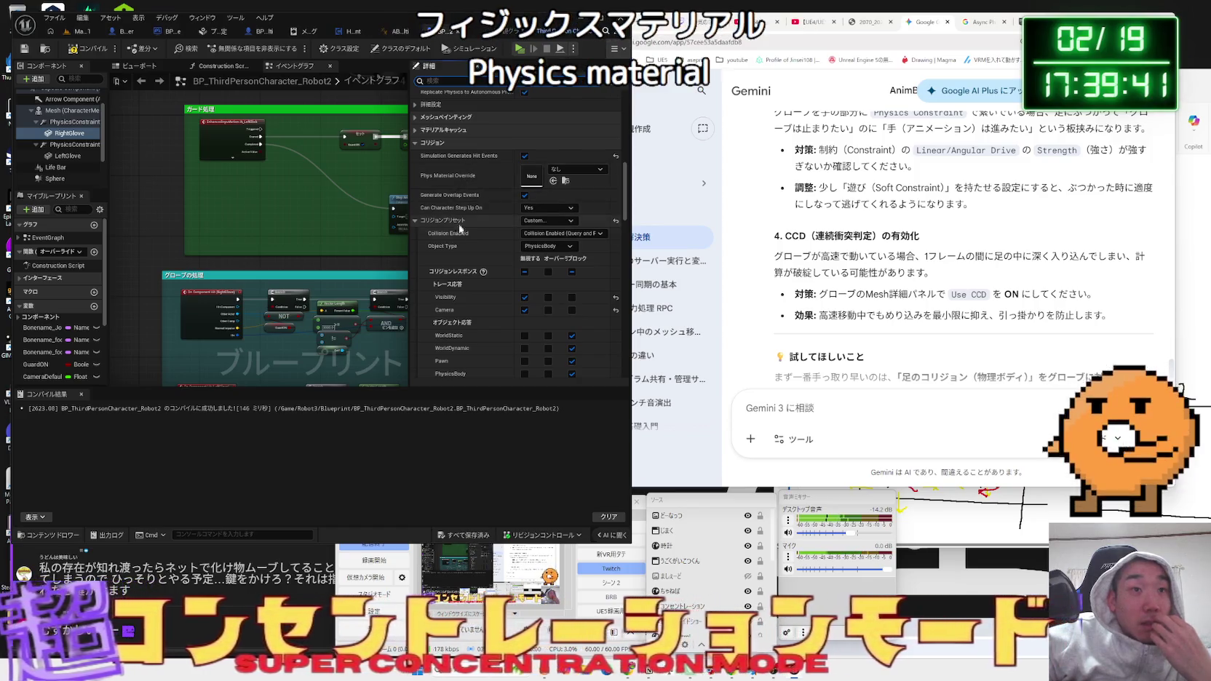
scroll(464, 255, down, 3)
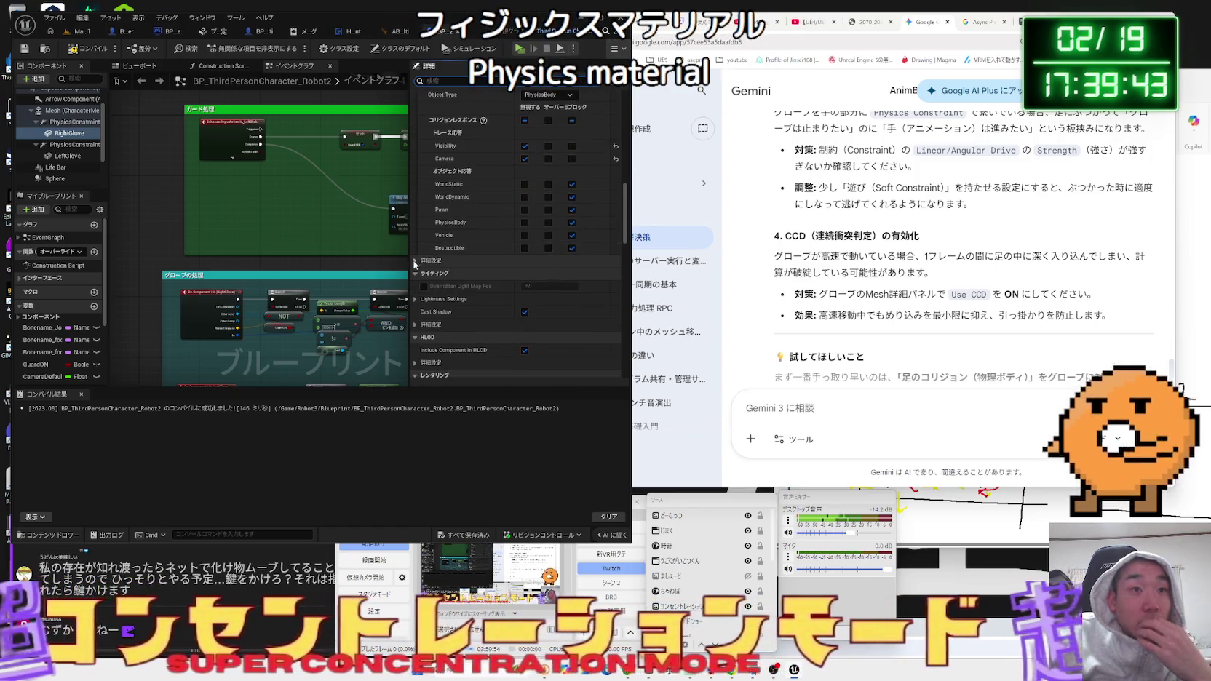
scroll(435, 247, down, 1)
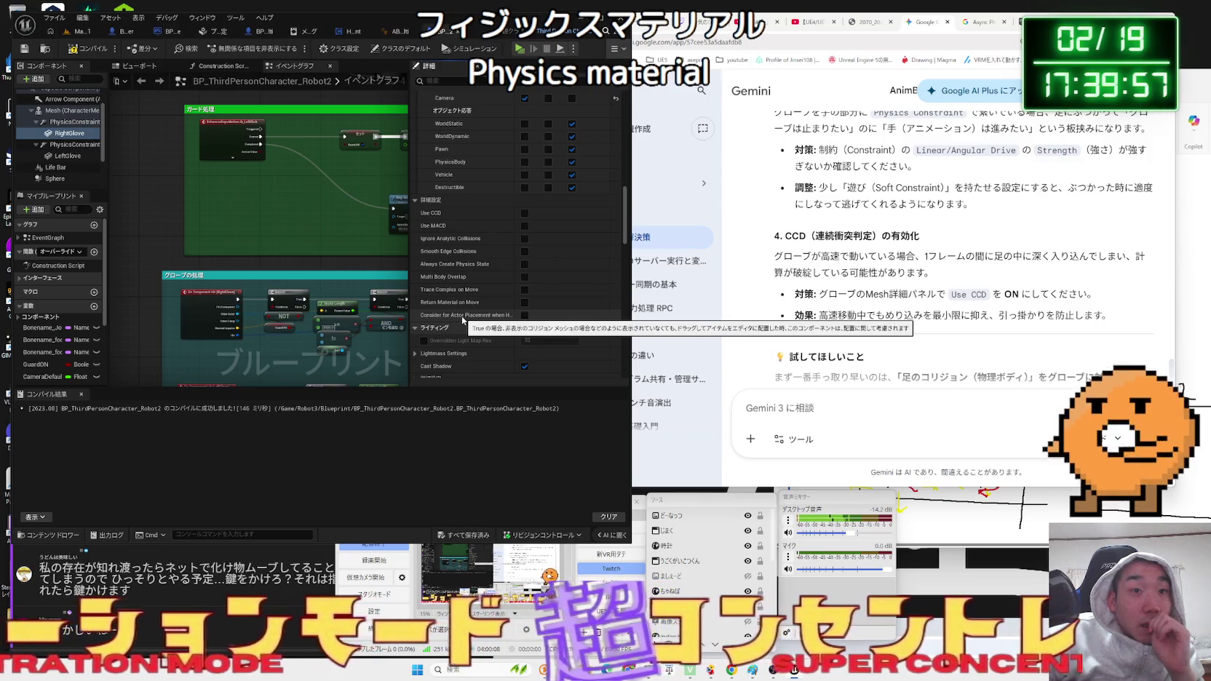
click(441, 201)
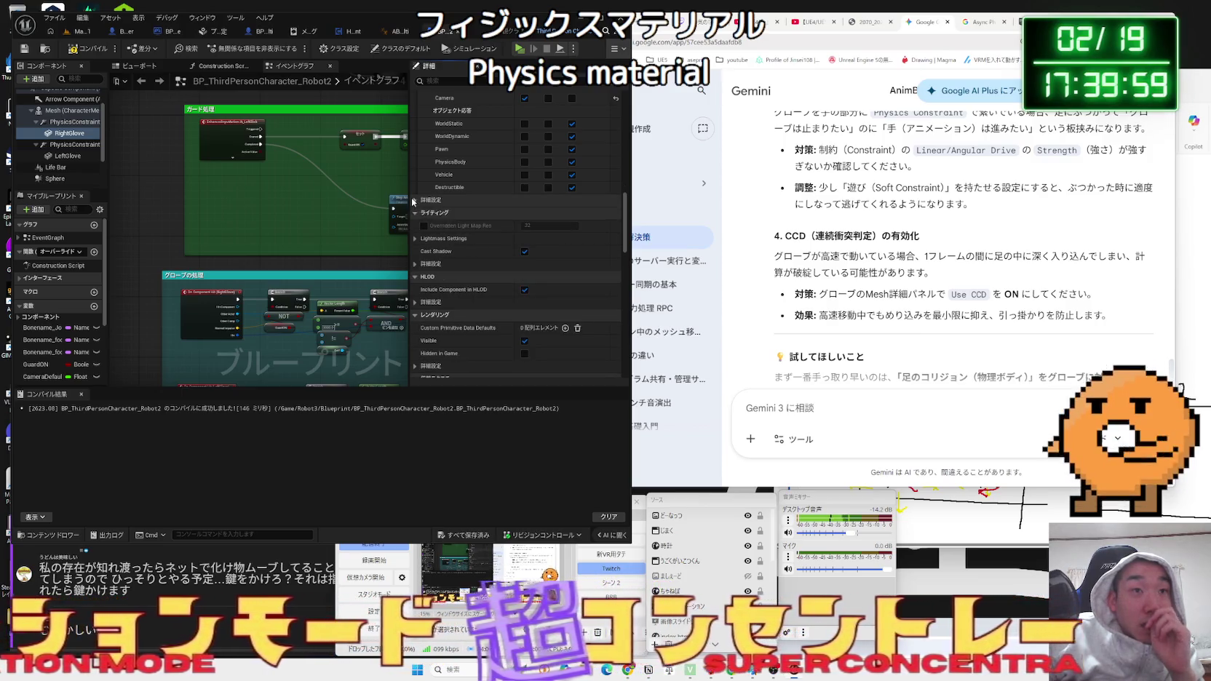
click(416, 240)
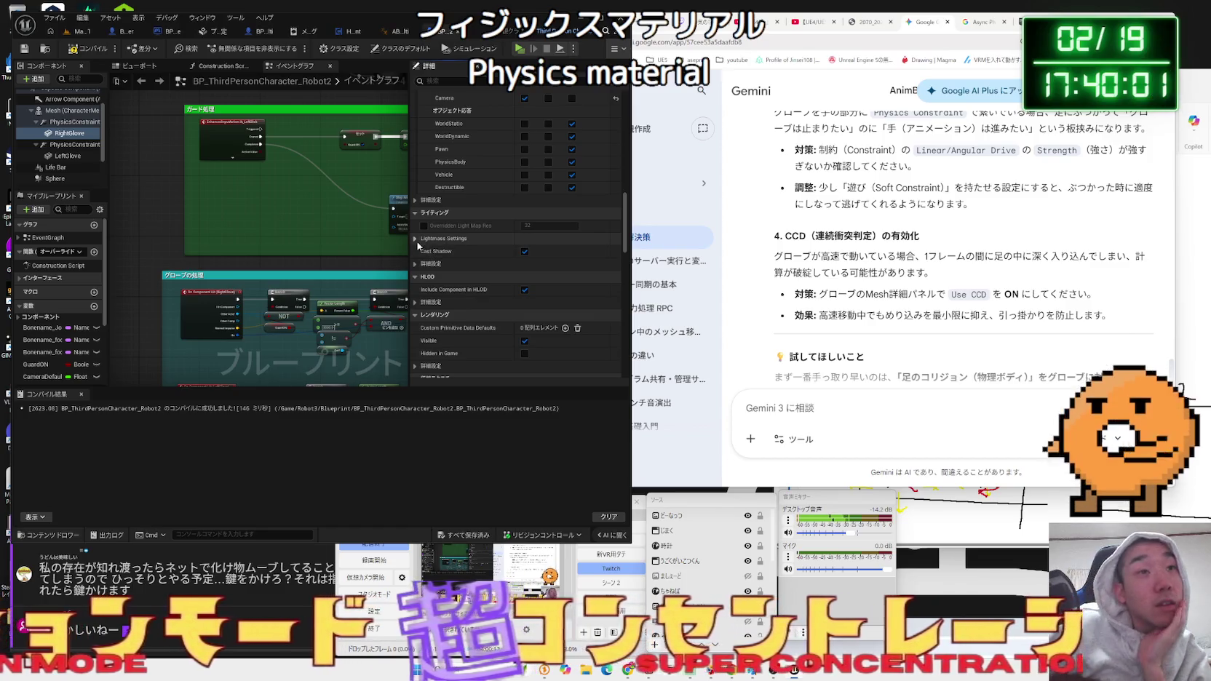
click(417, 242)
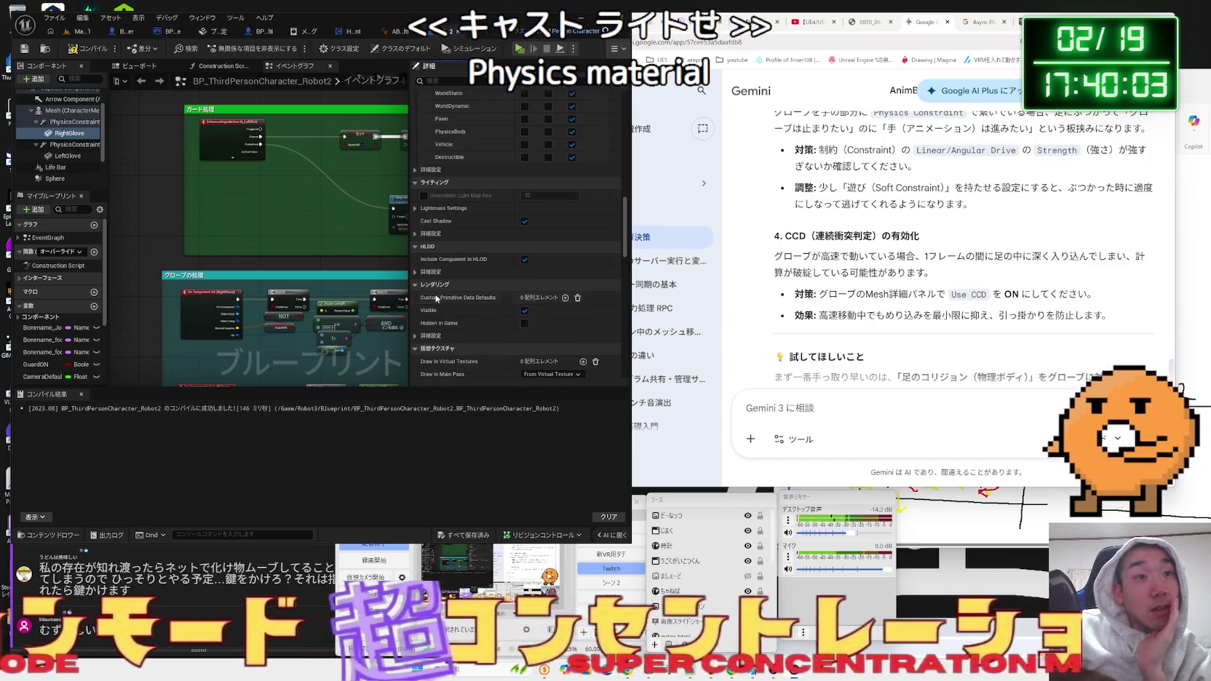
scroll(453, 293, down, 2)
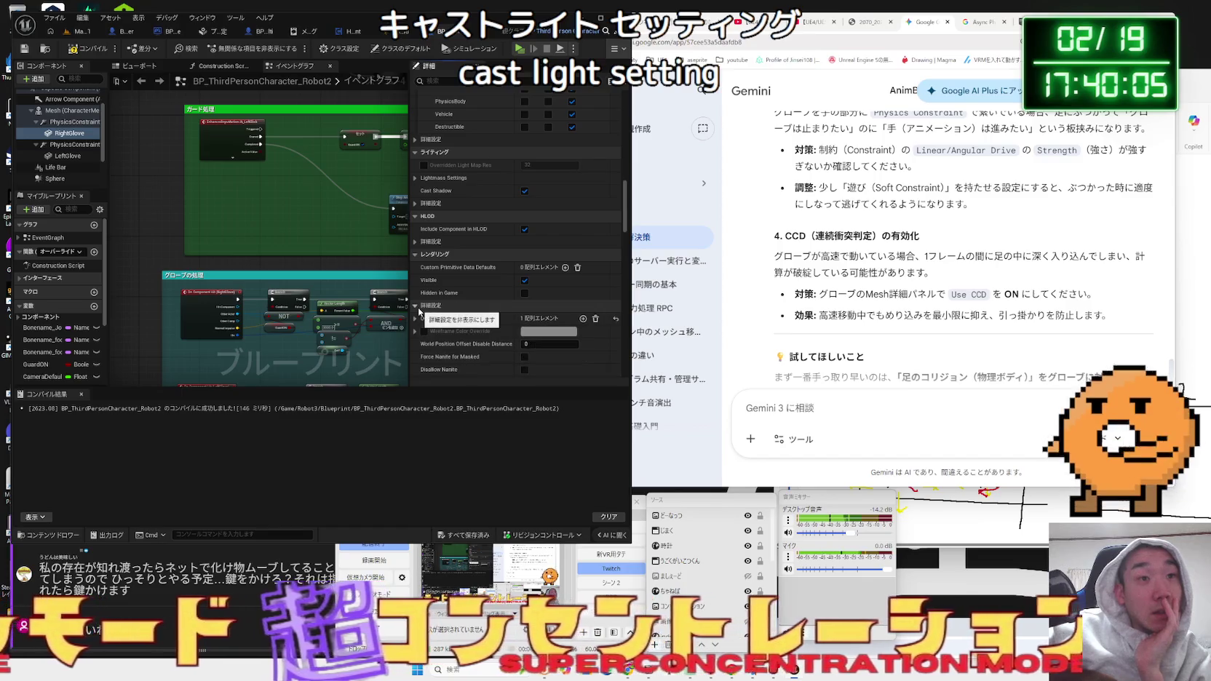
scroll(445, 301, down, 1)
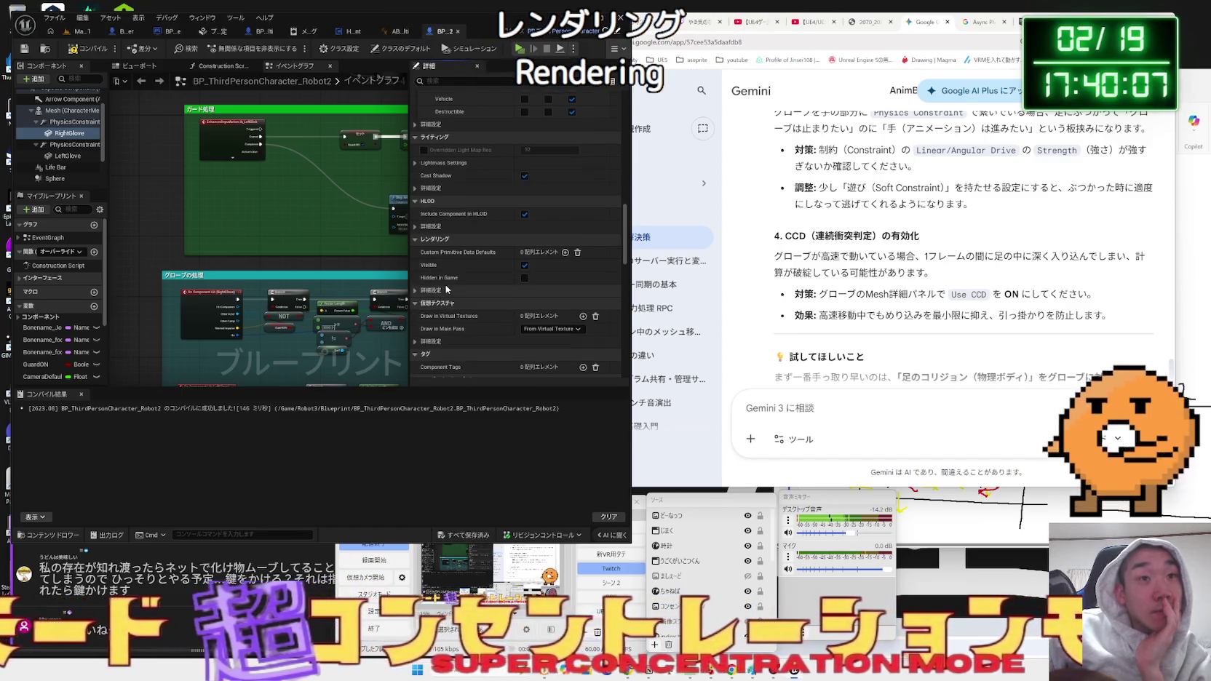
scroll(446, 285, down, 3)
scroll(448, 289, down, 2)
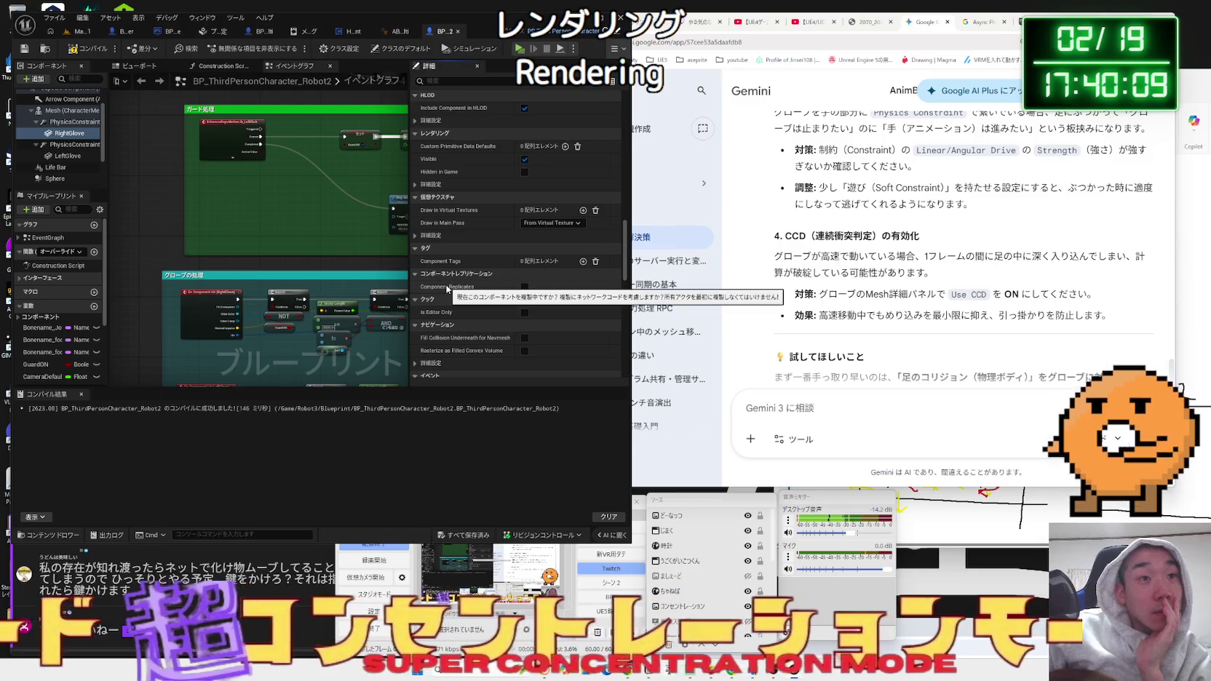
scroll(431, 291, down, 3)
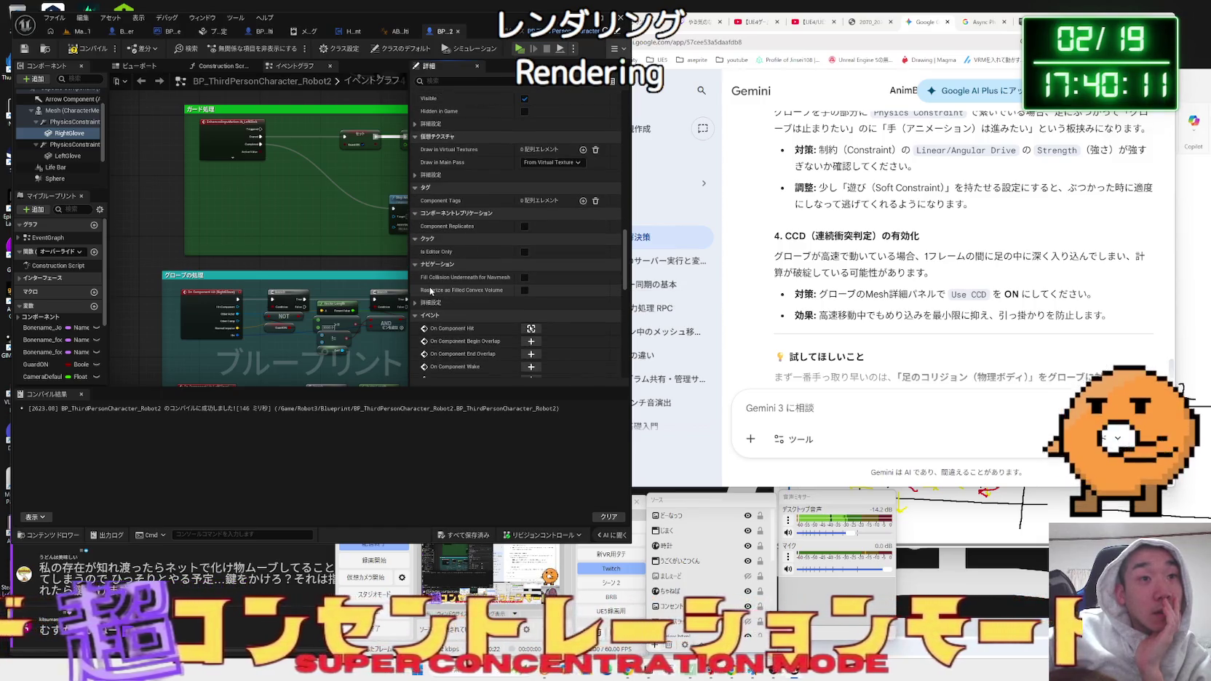
scroll(452, 281, down, 2)
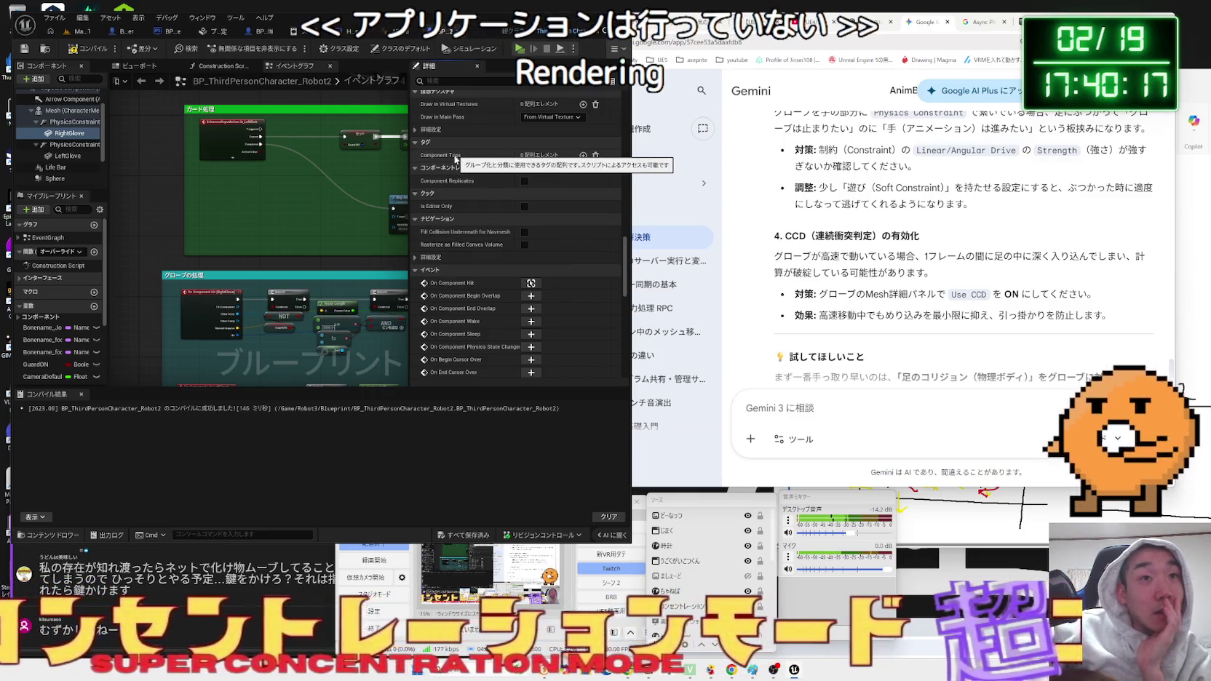
scroll(462, 270, down, 10)
scroll(462, 270, down, 6)
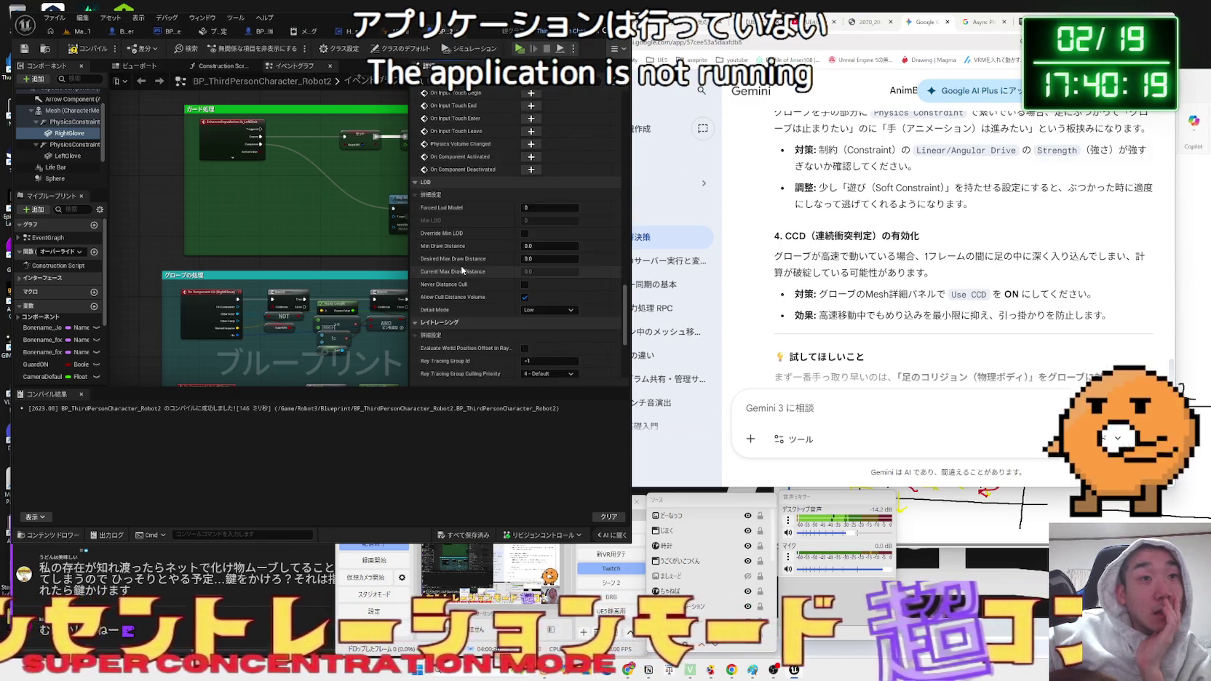
scroll(462, 270, down, 5)
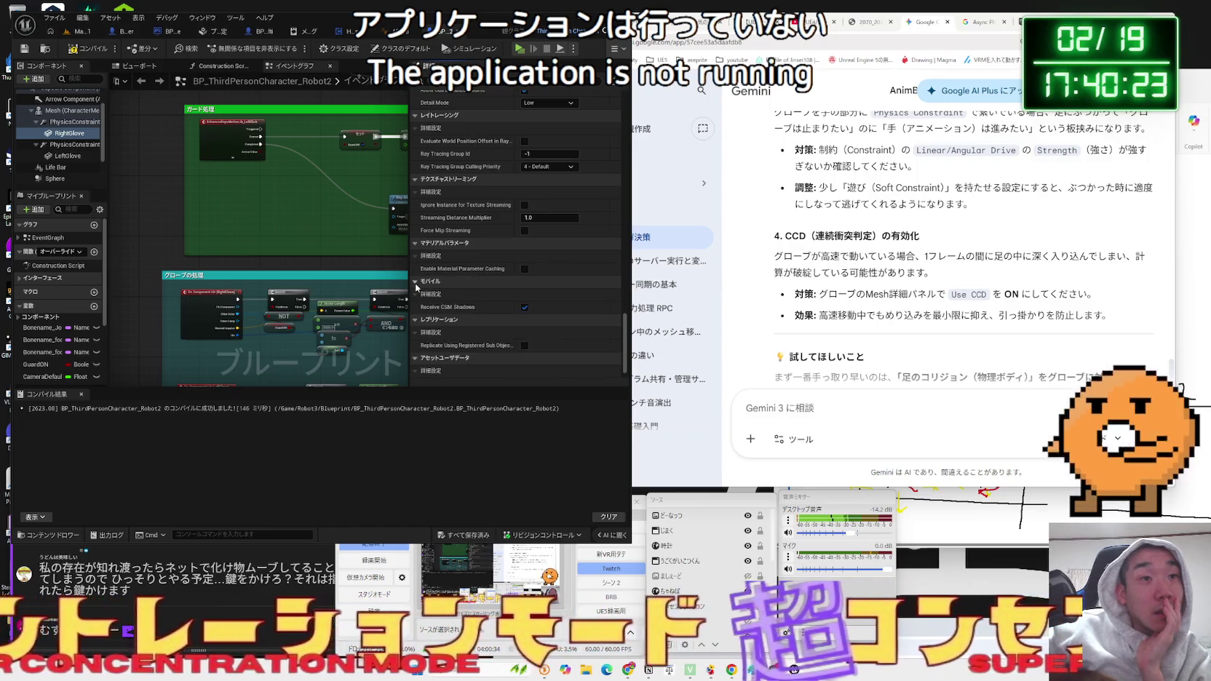
click(418, 299)
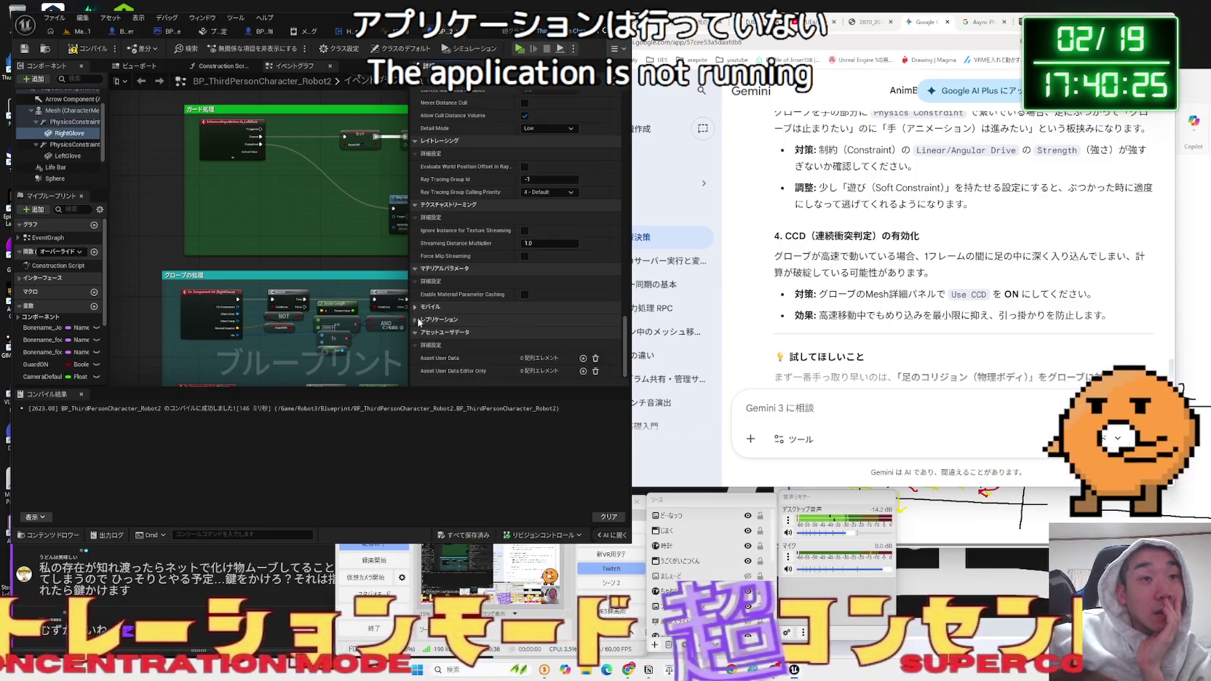
click(416, 333)
drag(624, 345, 620, 57)
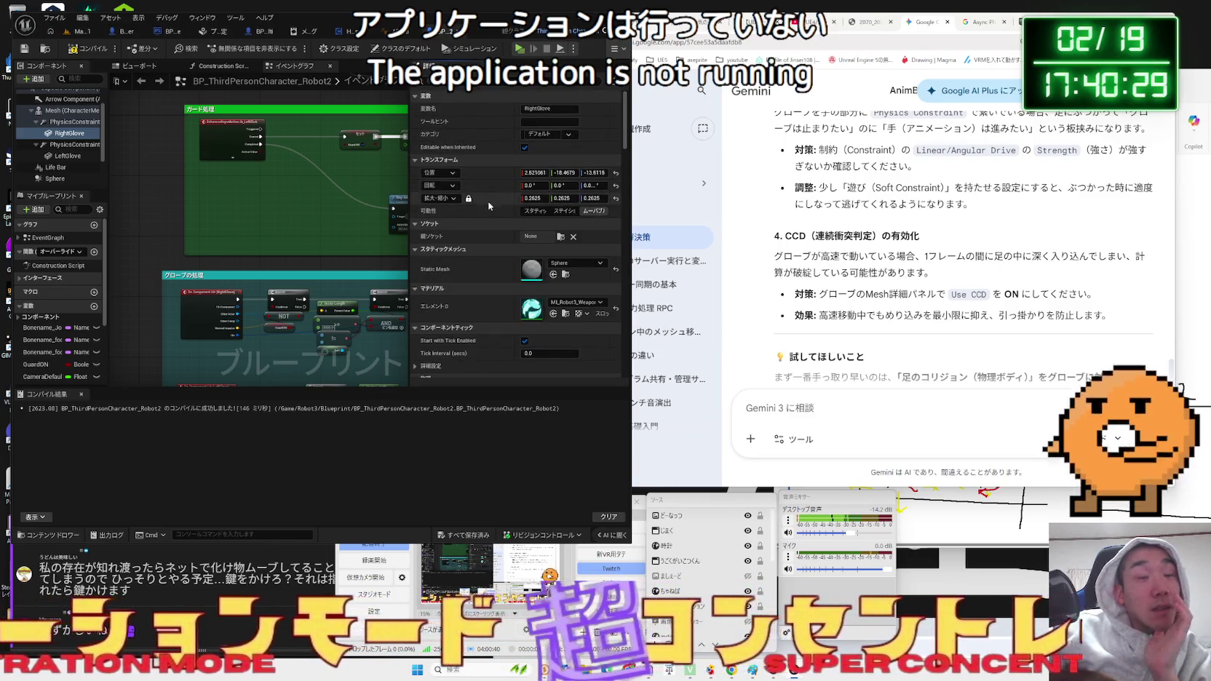
scroll(486, 205, down, 4)
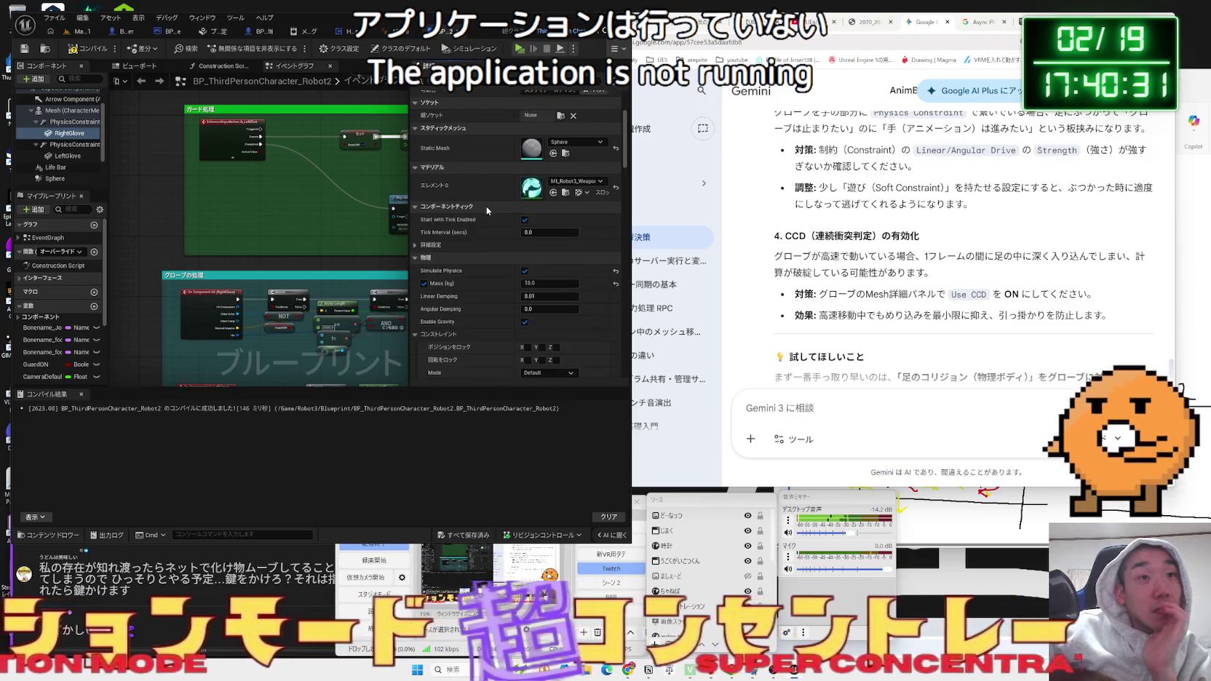
scroll(486, 206, down, 2)
click(418, 201)
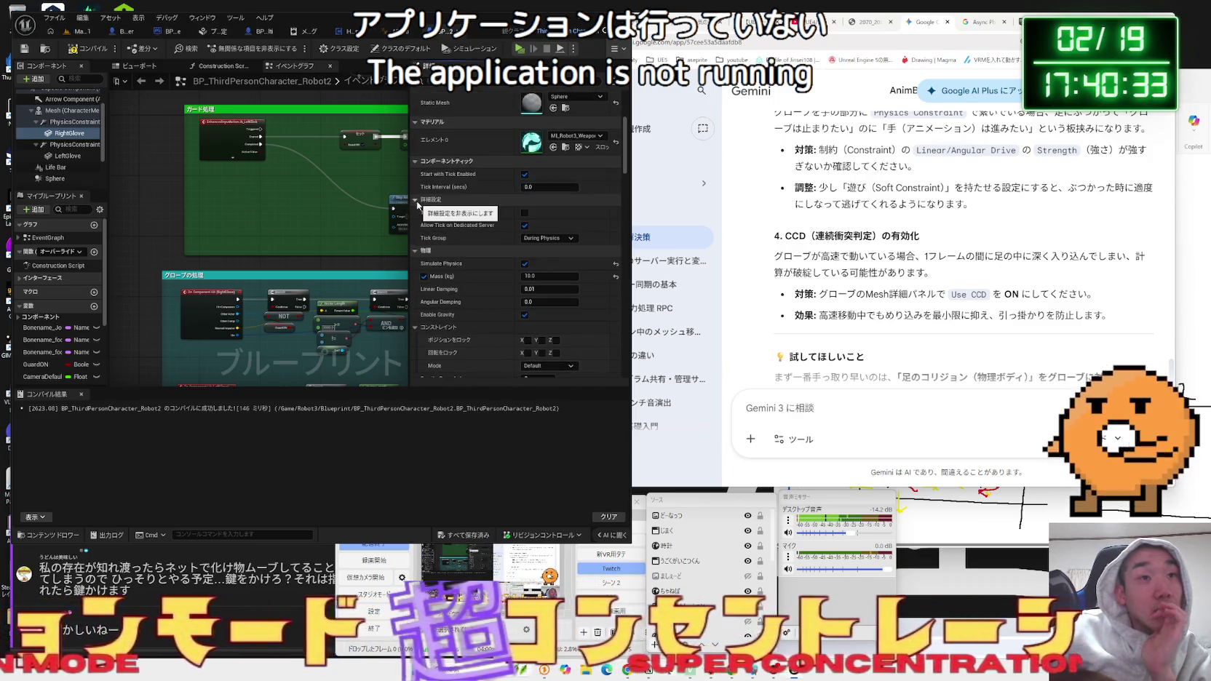
click(417, 201)
scroll(56, 145, up, 2)
click(56, 142)
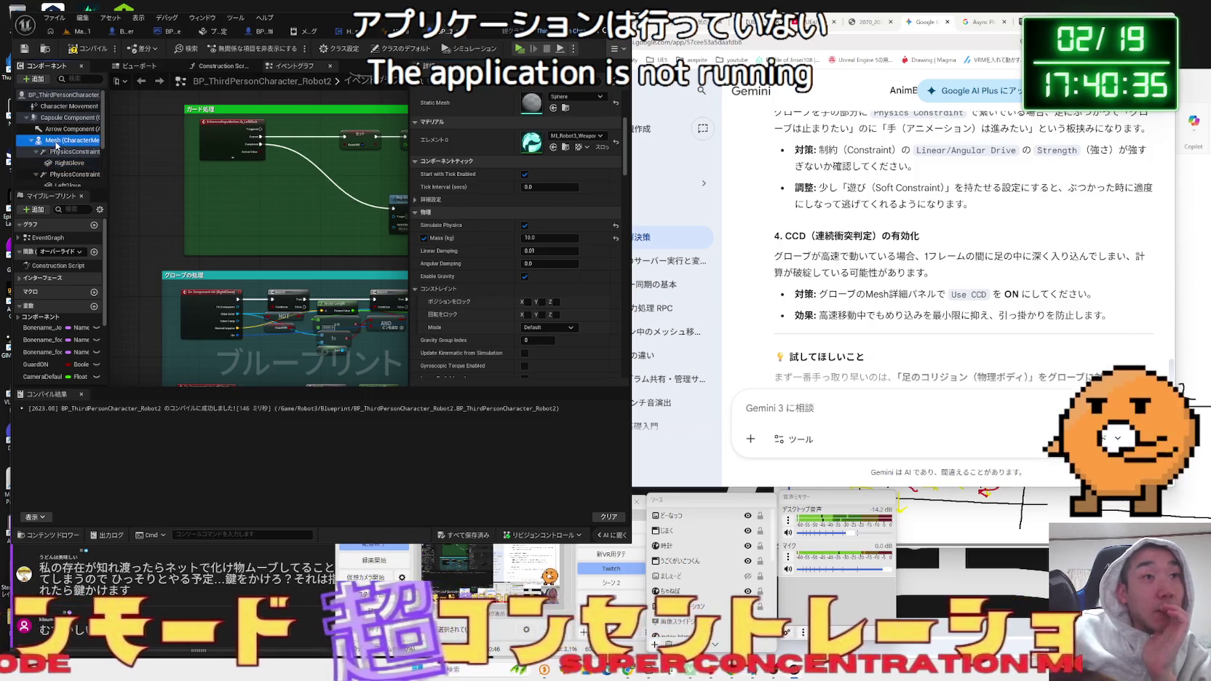
Compile the character blueprint and select the Character Movement component.
click(62, 107)
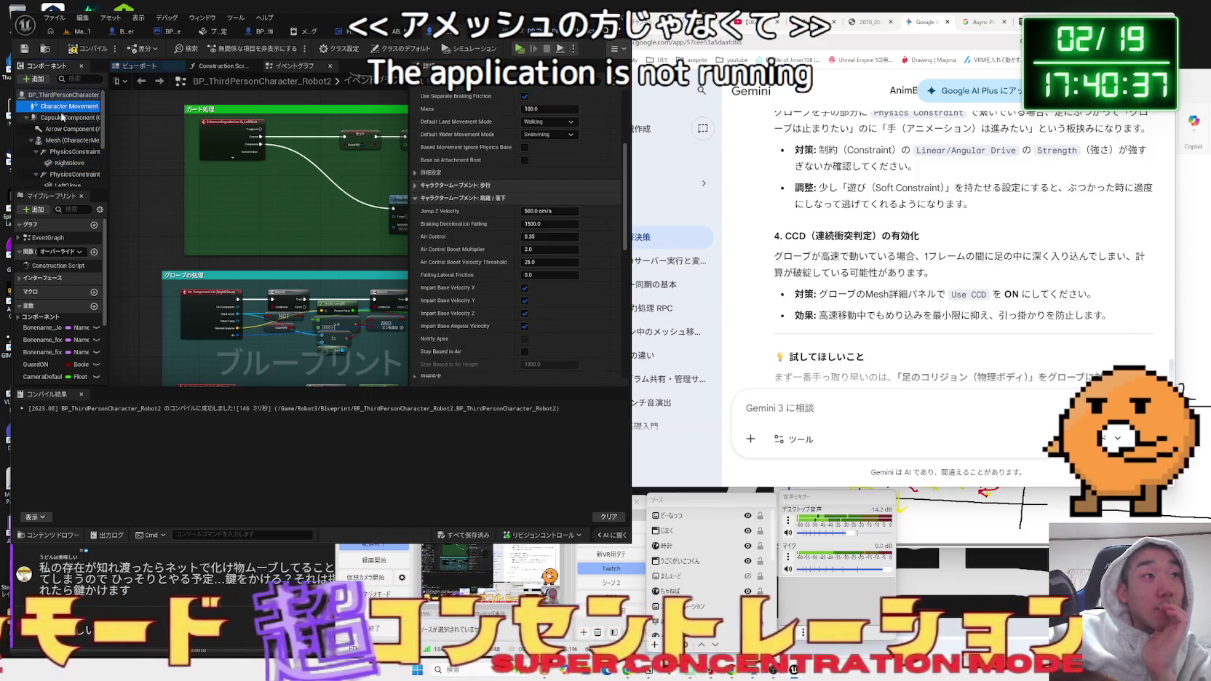
mouse_move(62, 110)
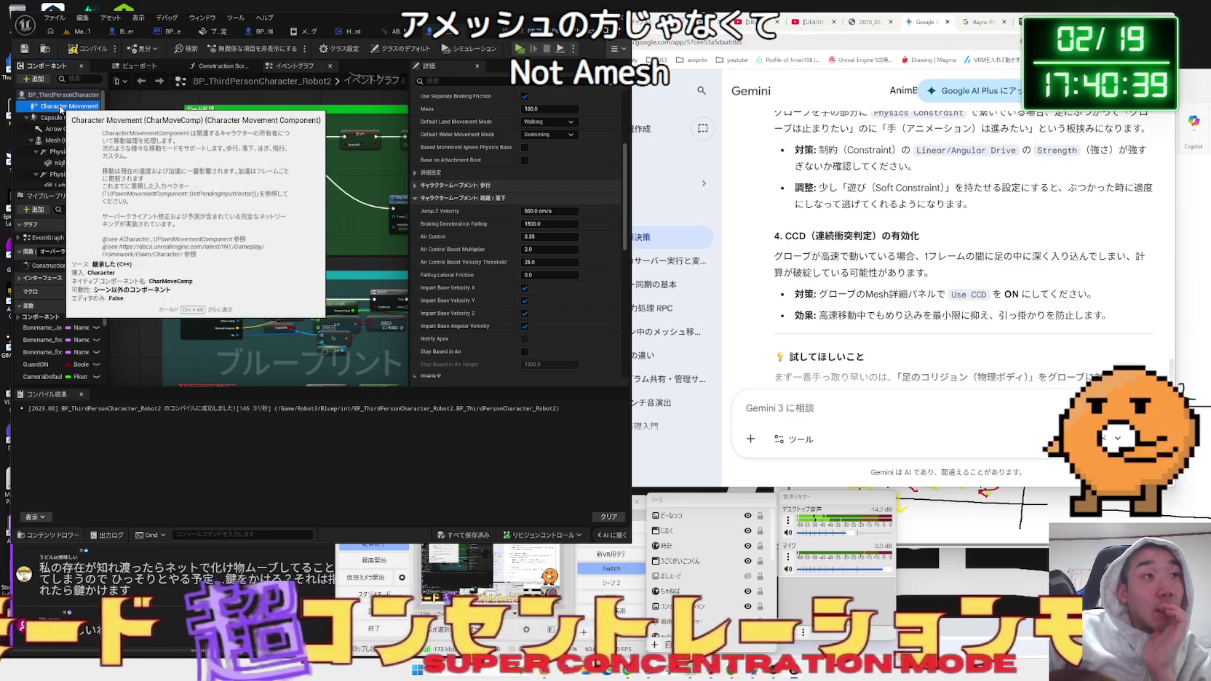
click(86, 51)
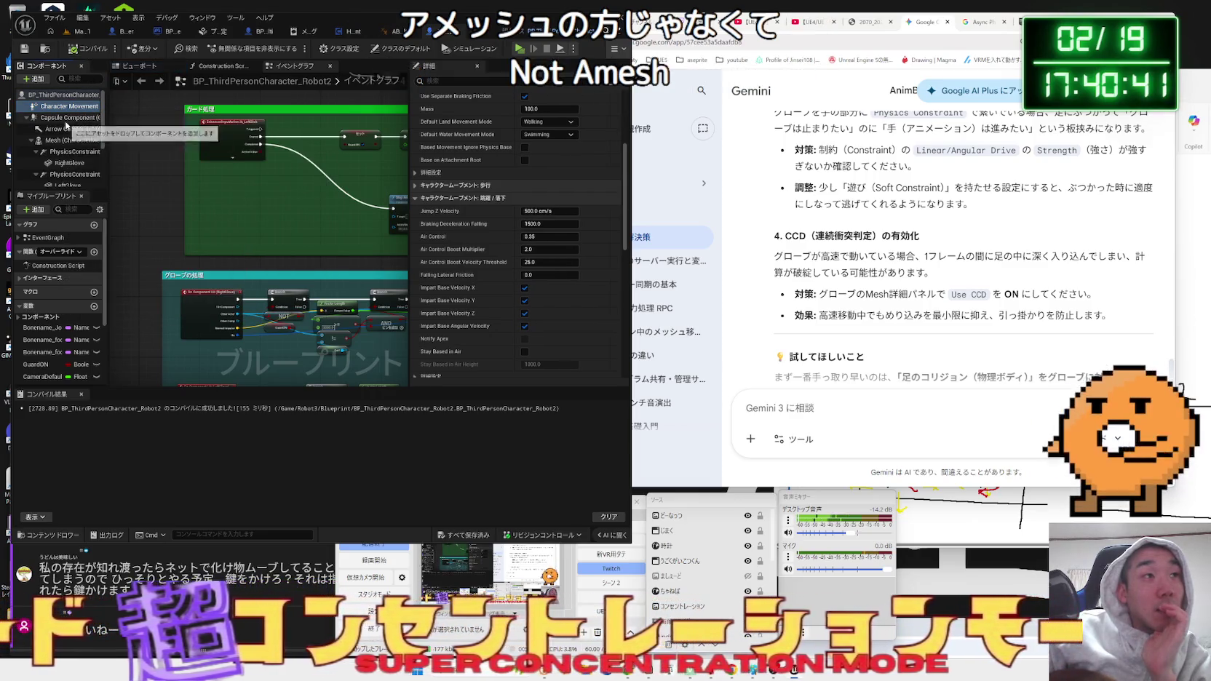
click(69, 117)
key(Up)
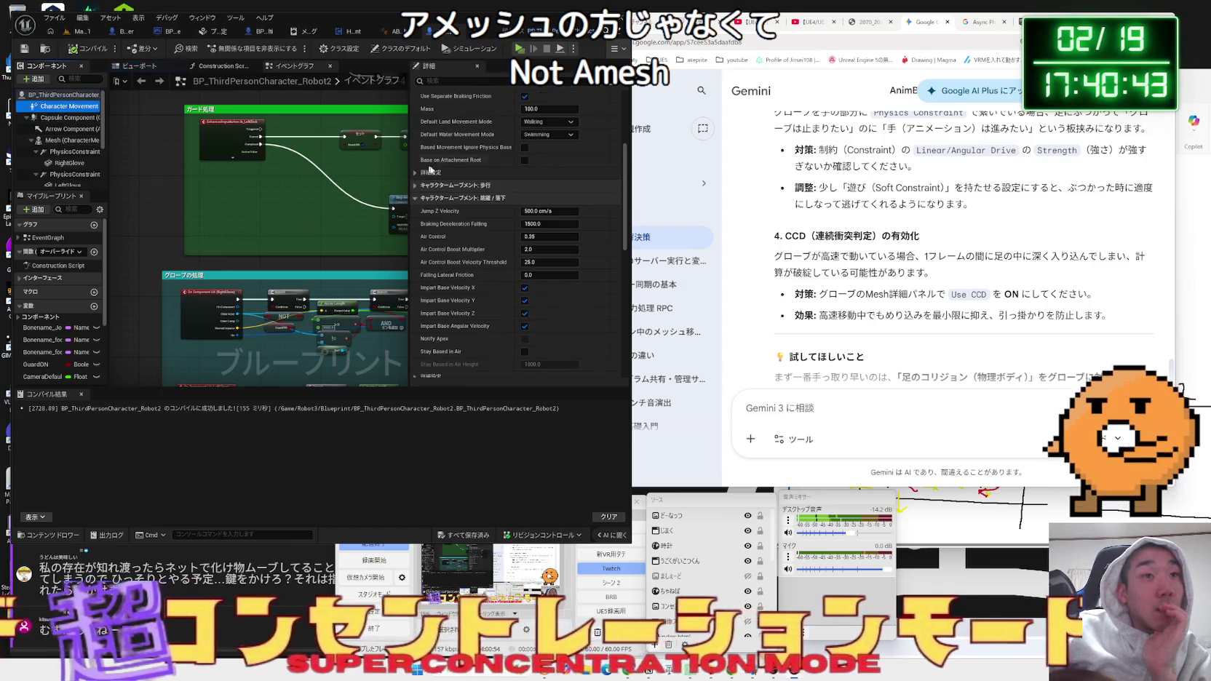
Filter Details by 'fri' and set Braking Friction Factor to 0.0.
mouse_move(626, 198)
mouse_down()
mouse_move(582, 123)
mouse_move(497, 58)
mouse_up()
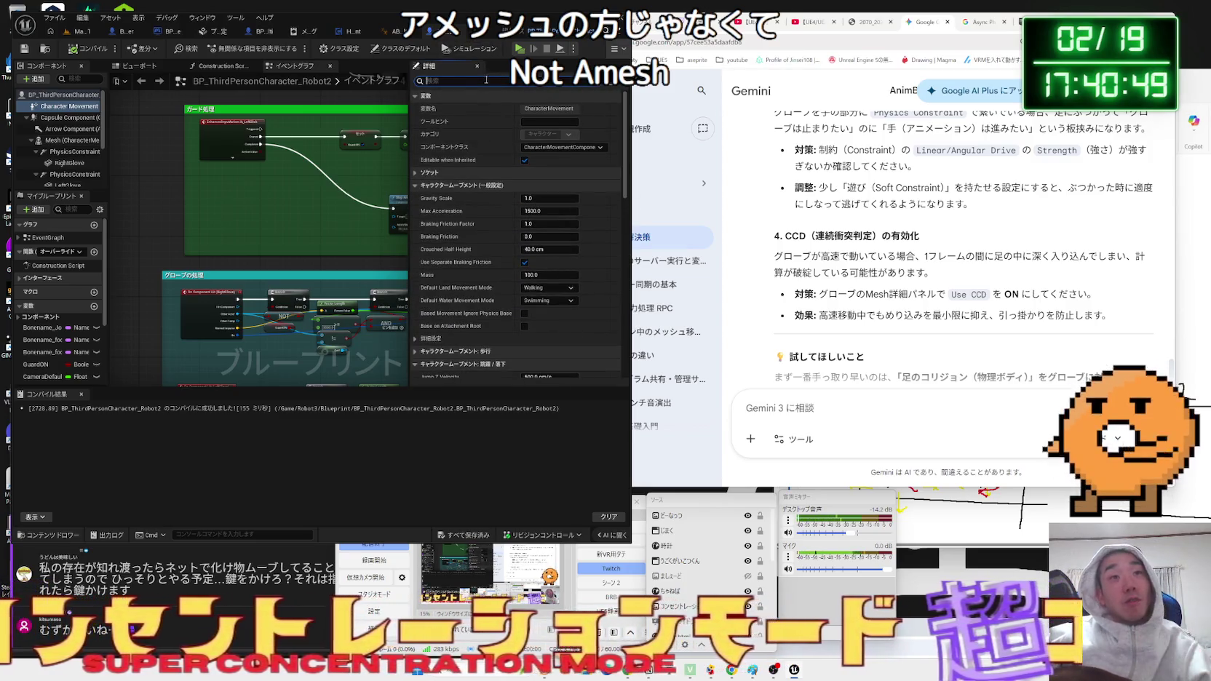
text(fri)
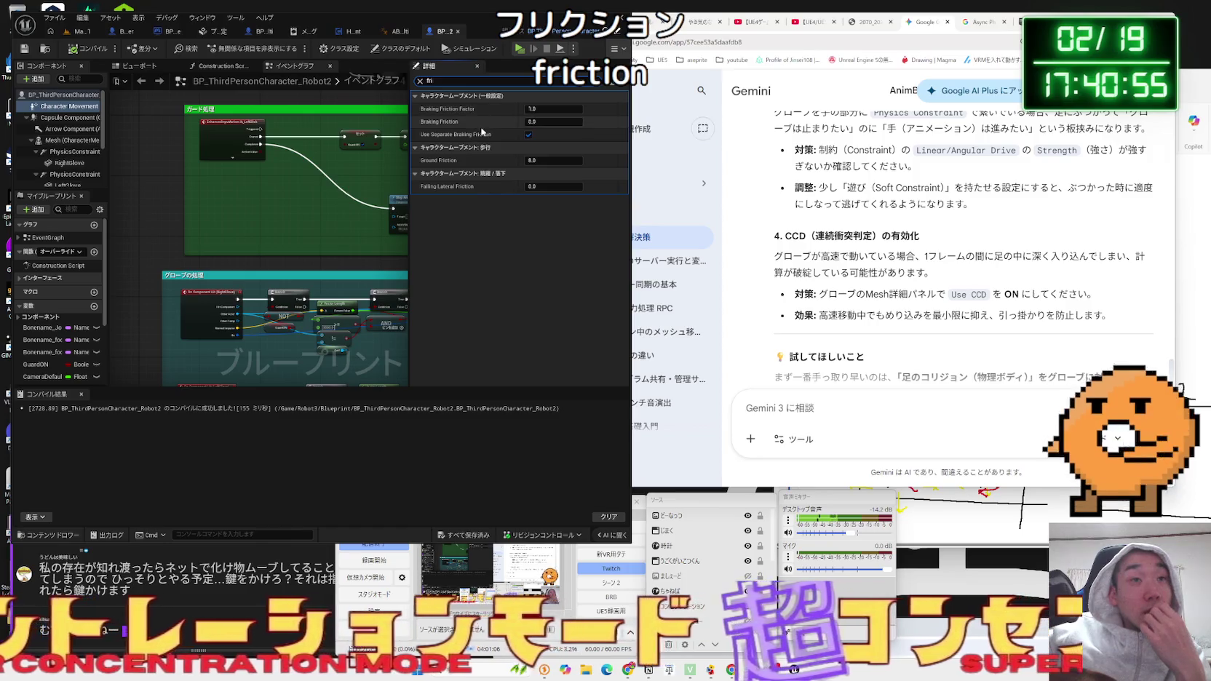
click(539, 109)
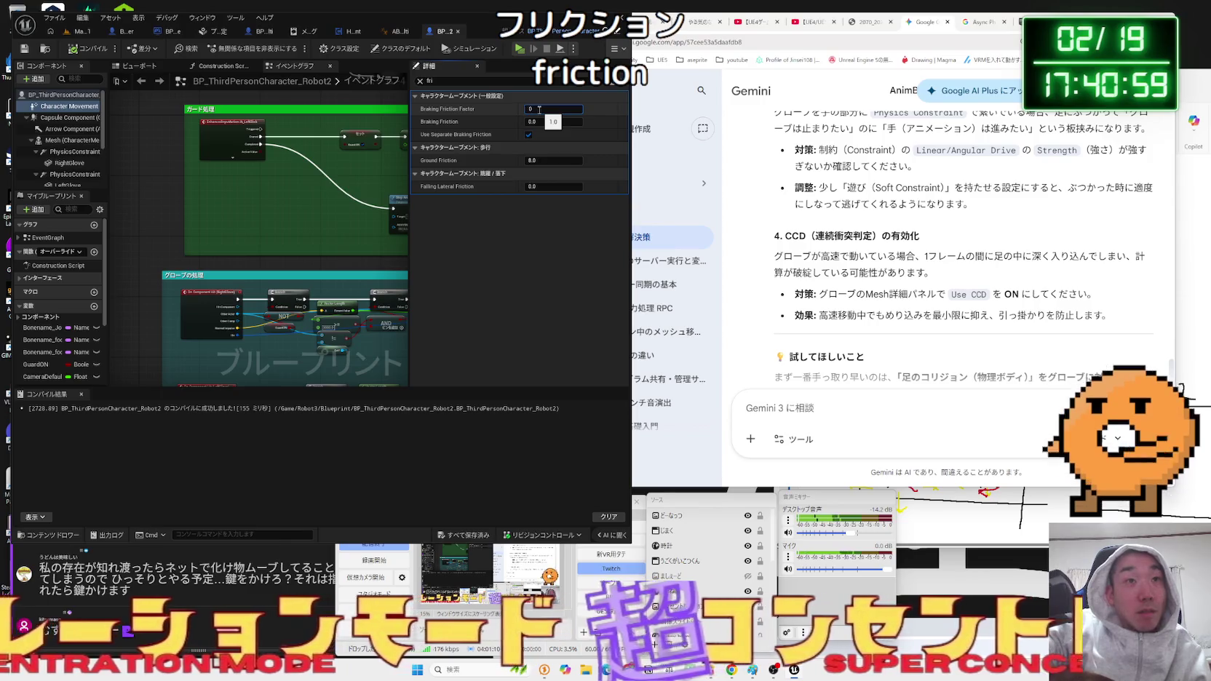
click(78, 31)
Play-test the robots, then undo the change so Braking Friction Factor returns to 1.0.
click(234, 48)
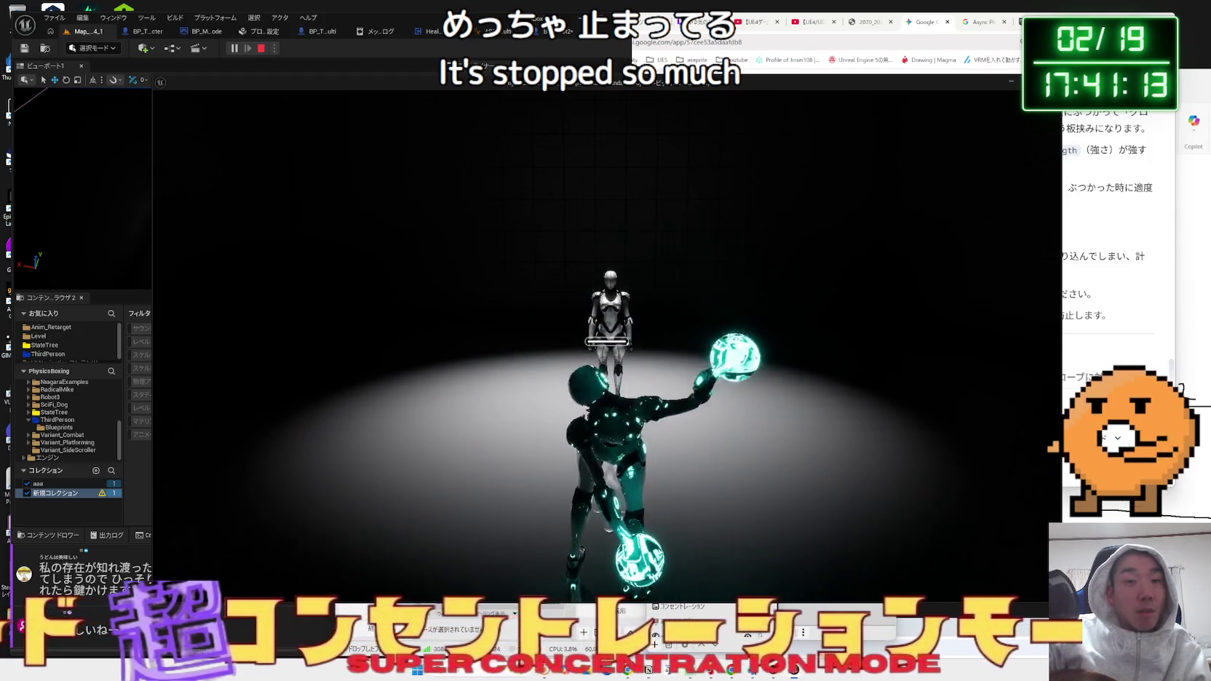
key(Escape)
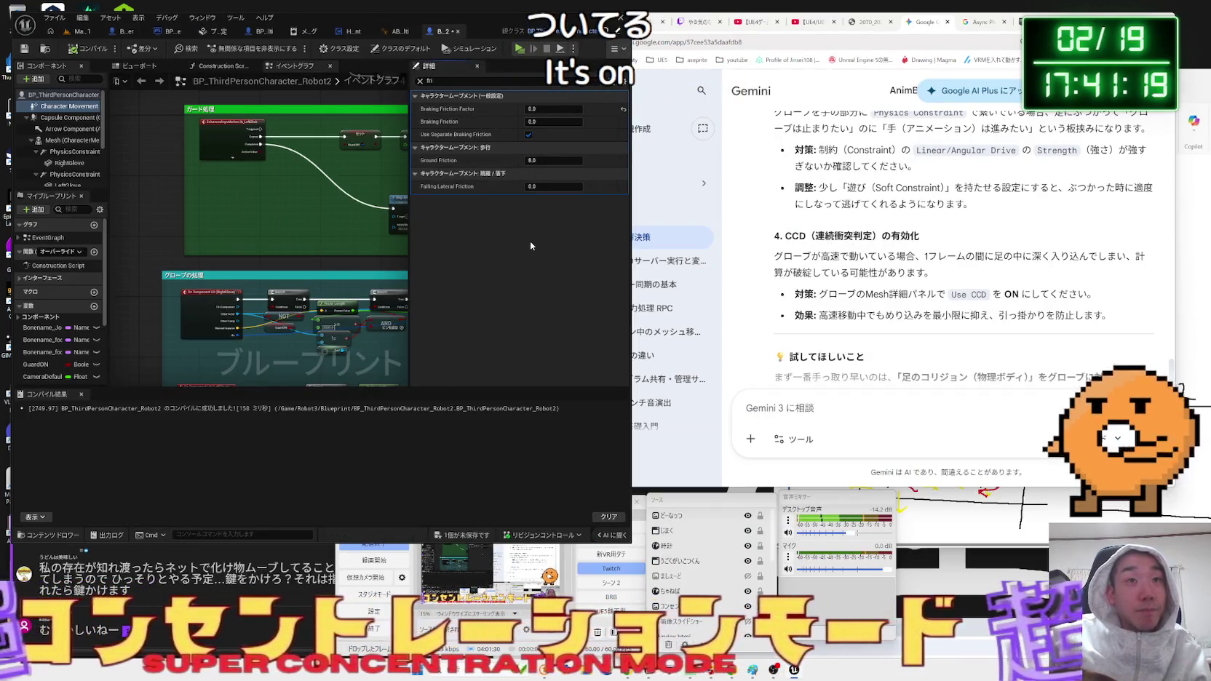
key(ctrl+z)
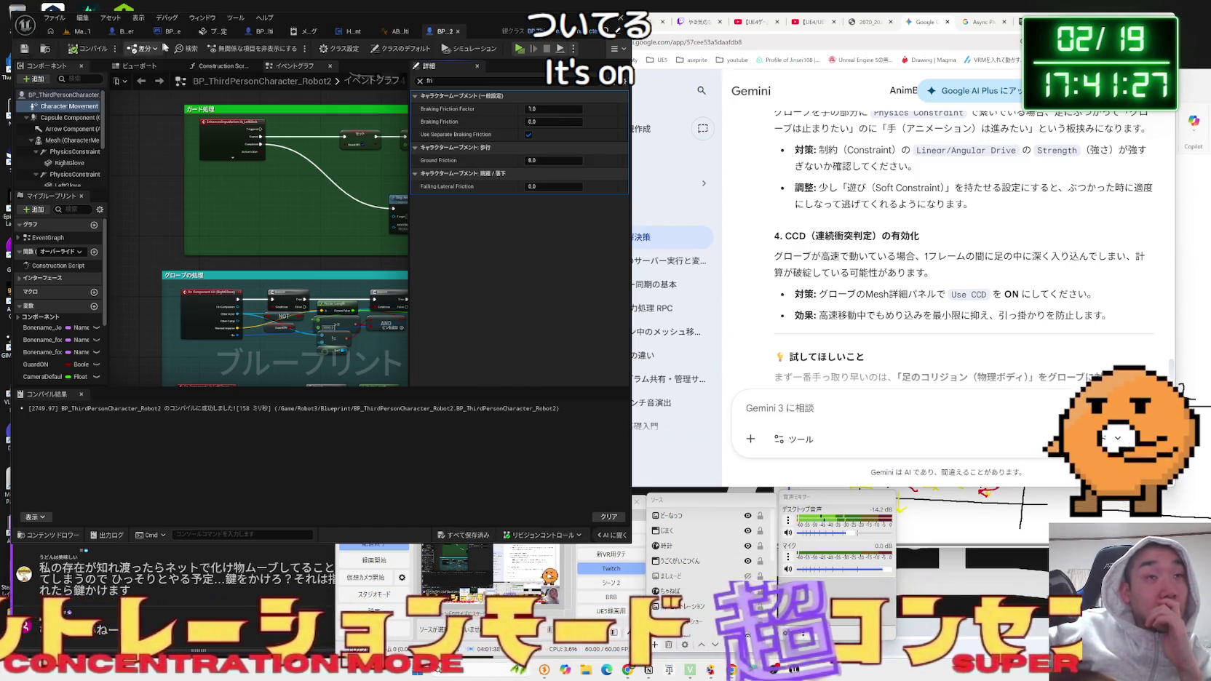
Clear the 'fri' Details filter, select RightGlove and glance at its advanced tick settings.
click(420, 81)
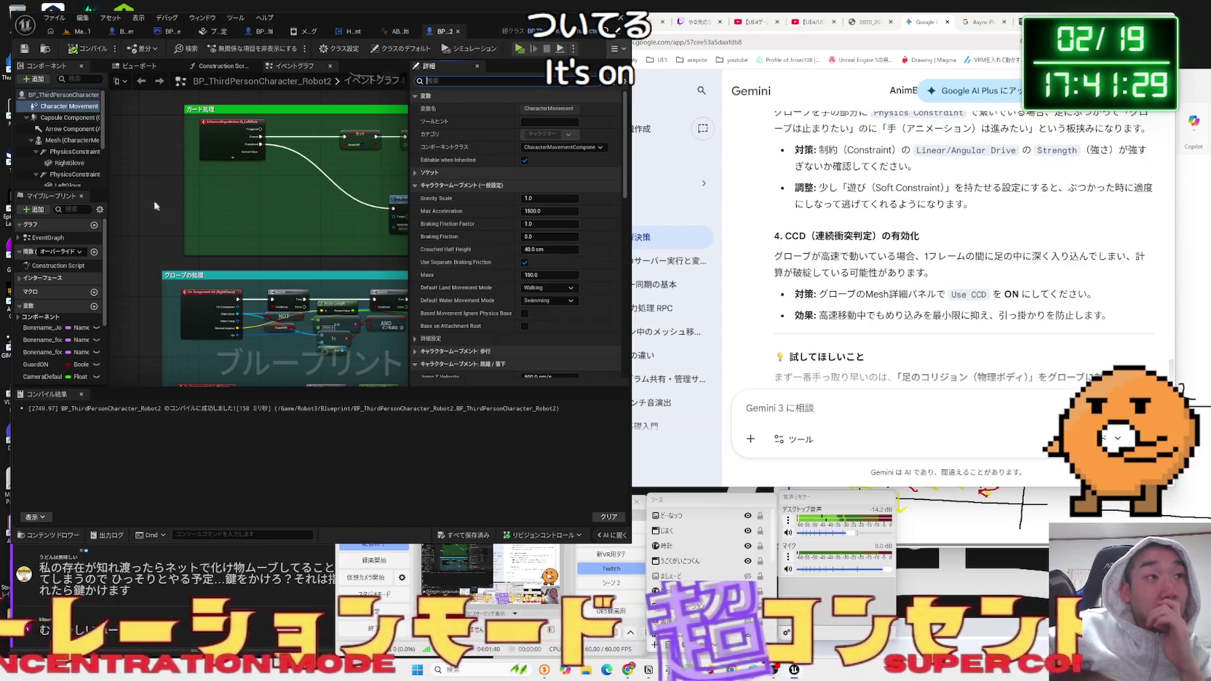
click(70, 163)
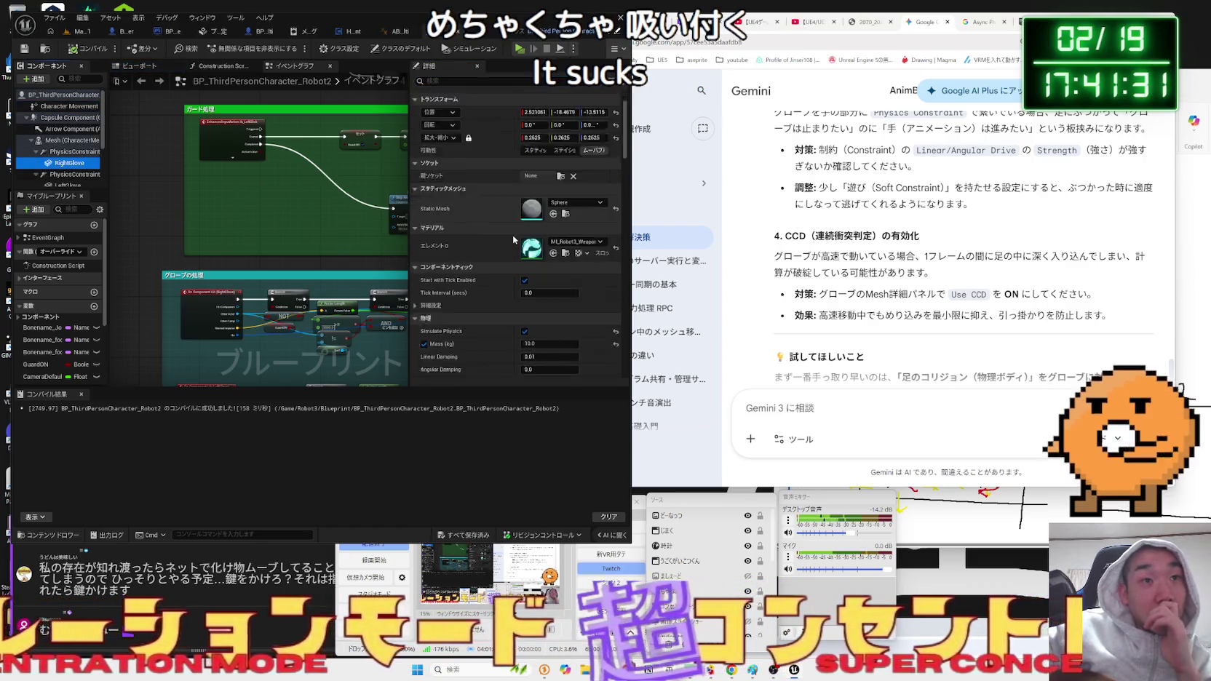
scroll(513, 237, down, 1)
scroll(513, 236, down, 2)
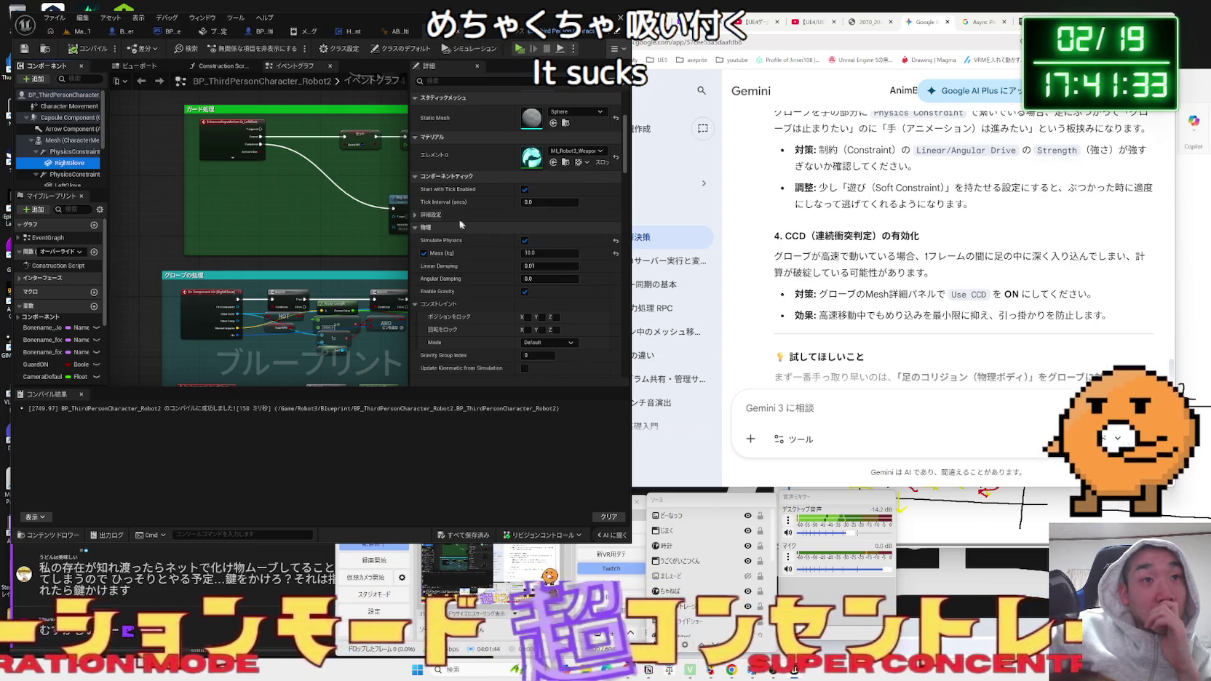
click(416, 216)
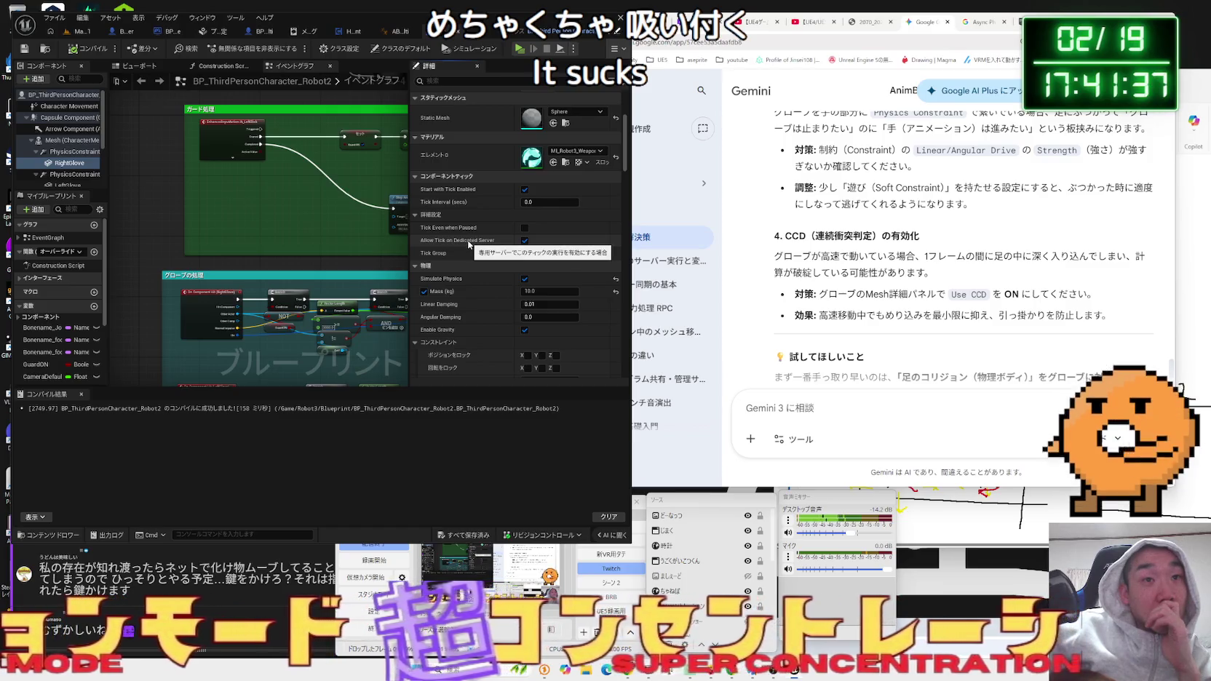
click(490, 216)
Check RightGlove's Constraints Mode options, keeping Default, and scroll on to its Collision settings.
scroll(490, 225, down, 2)
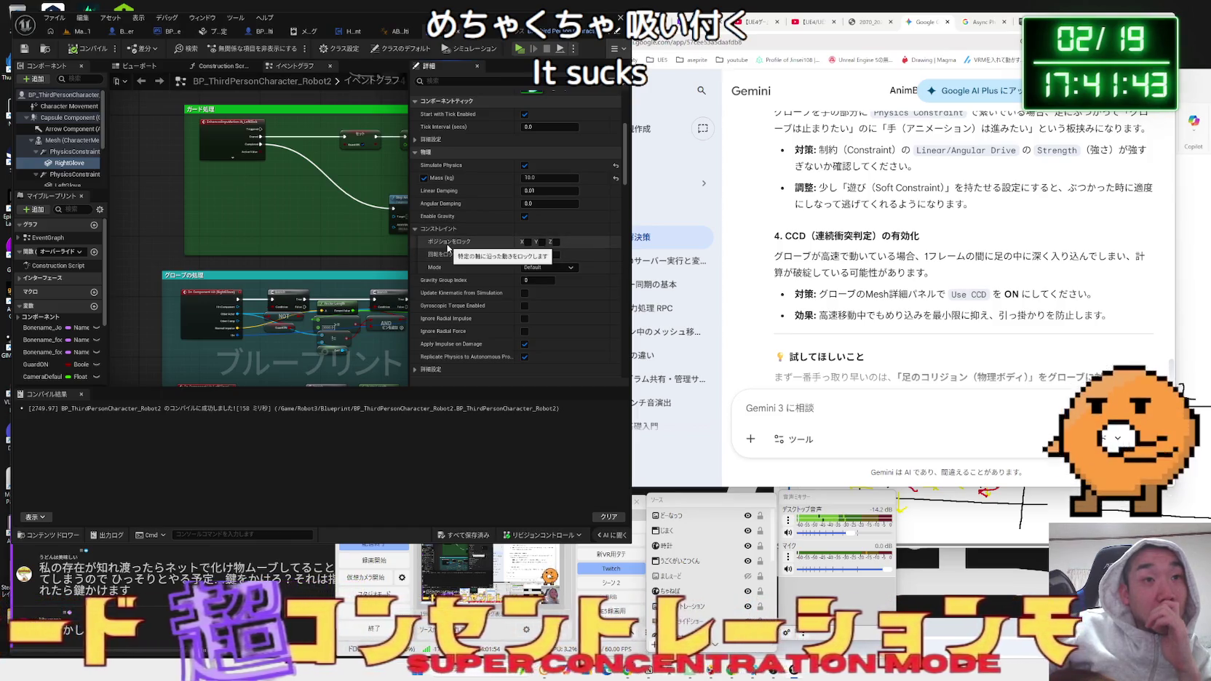
scroll(449, 250, down, 1)
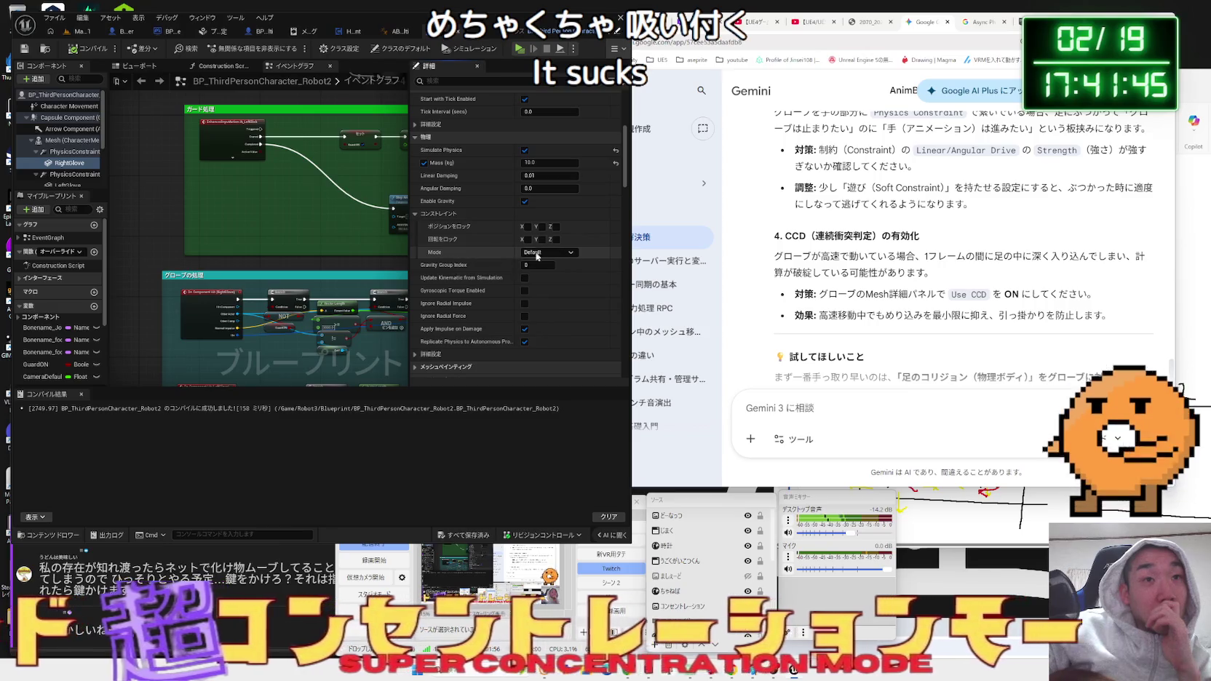
click(543, 253)
click(547, 256)
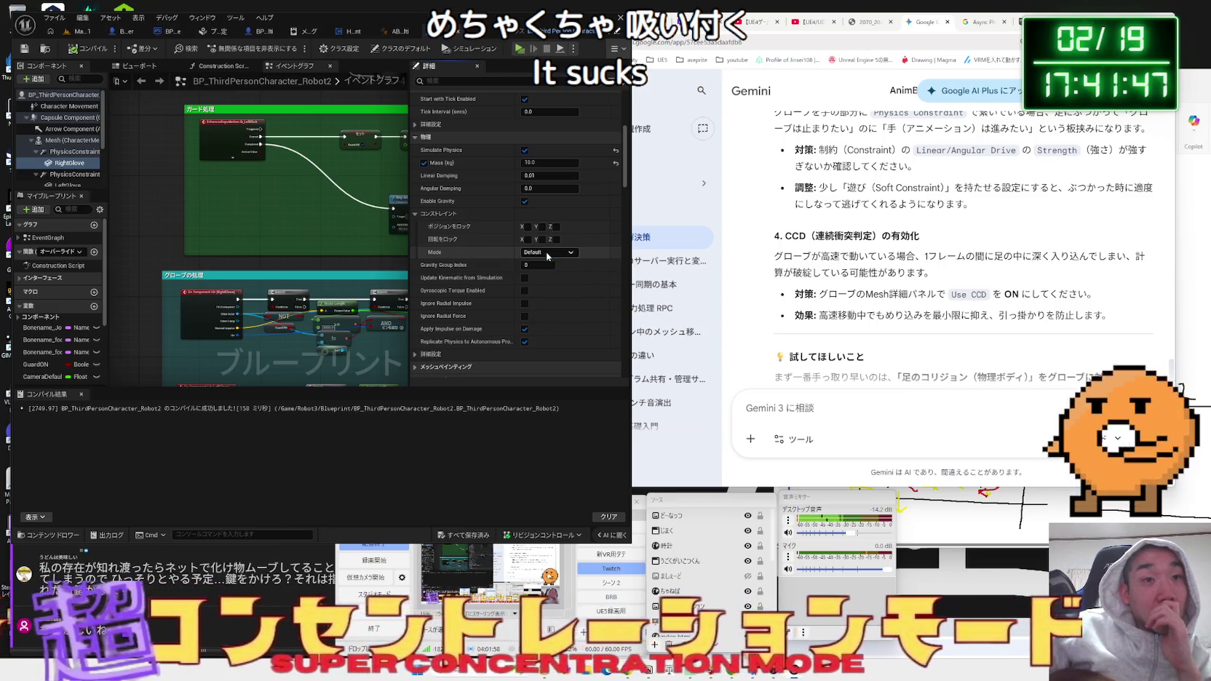
scroll(452, 249, down, 1)
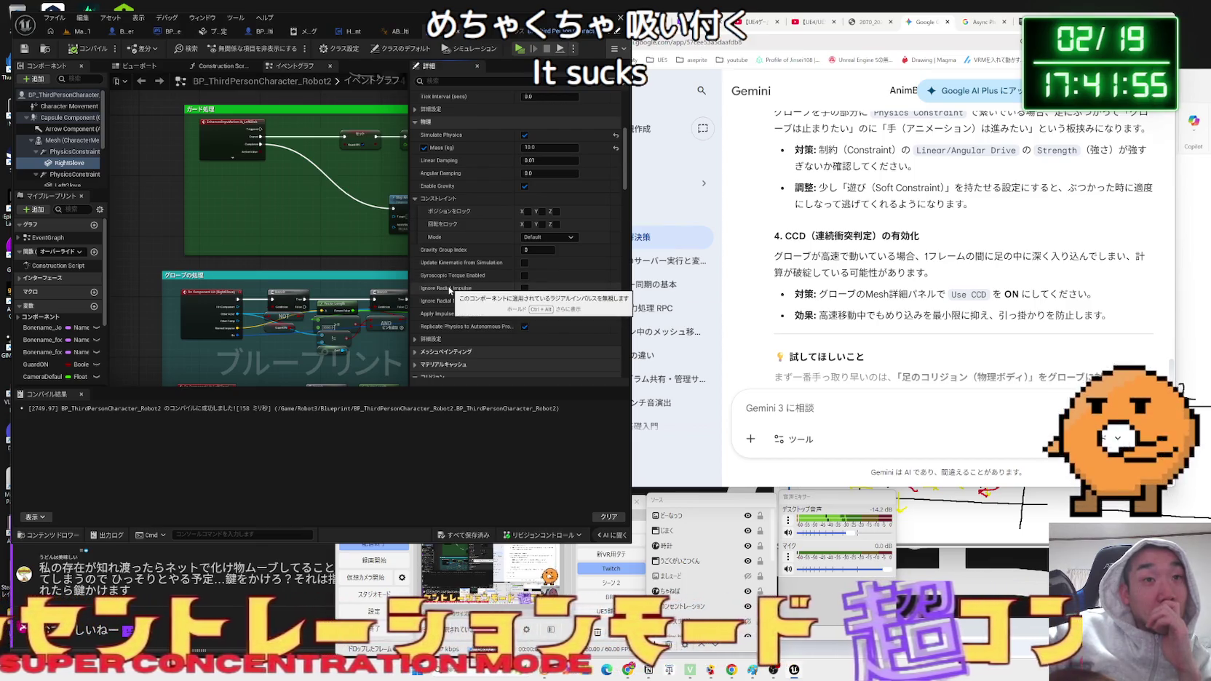
scroll(477, 299, down, 2)
click(720, 219)
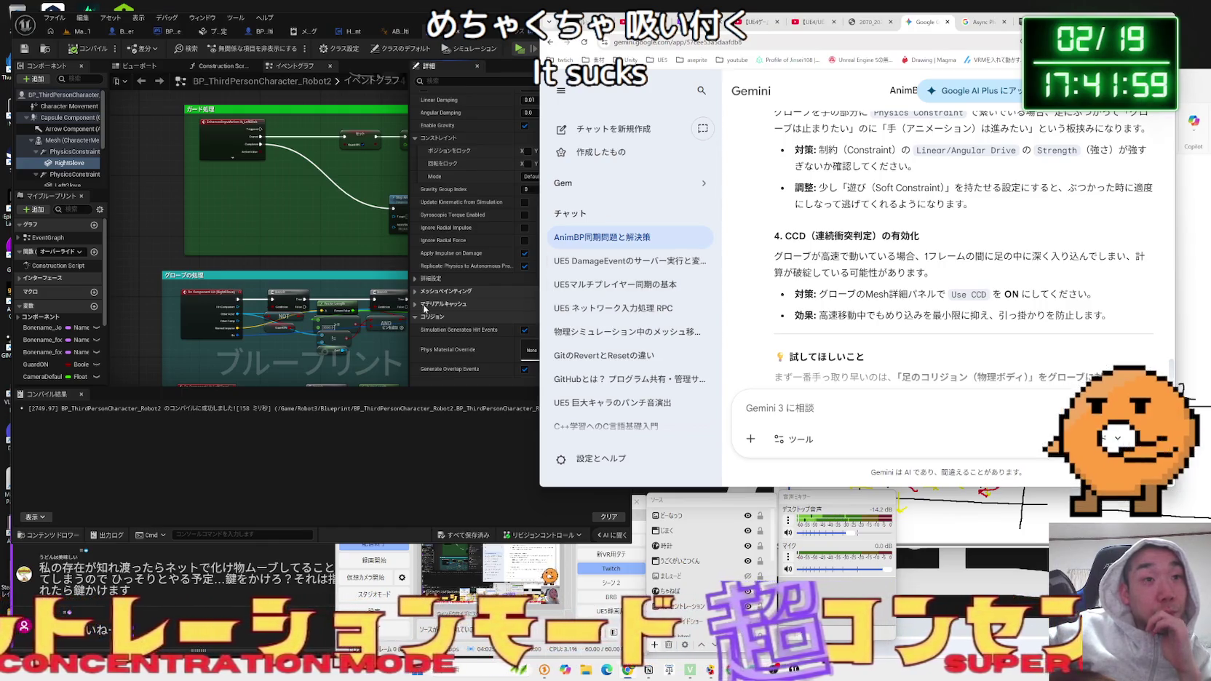
Highlight Gemini's section-1 friction advice about assigning a zero-friction Physical Material.
click(416, 294)
click(416, 291)
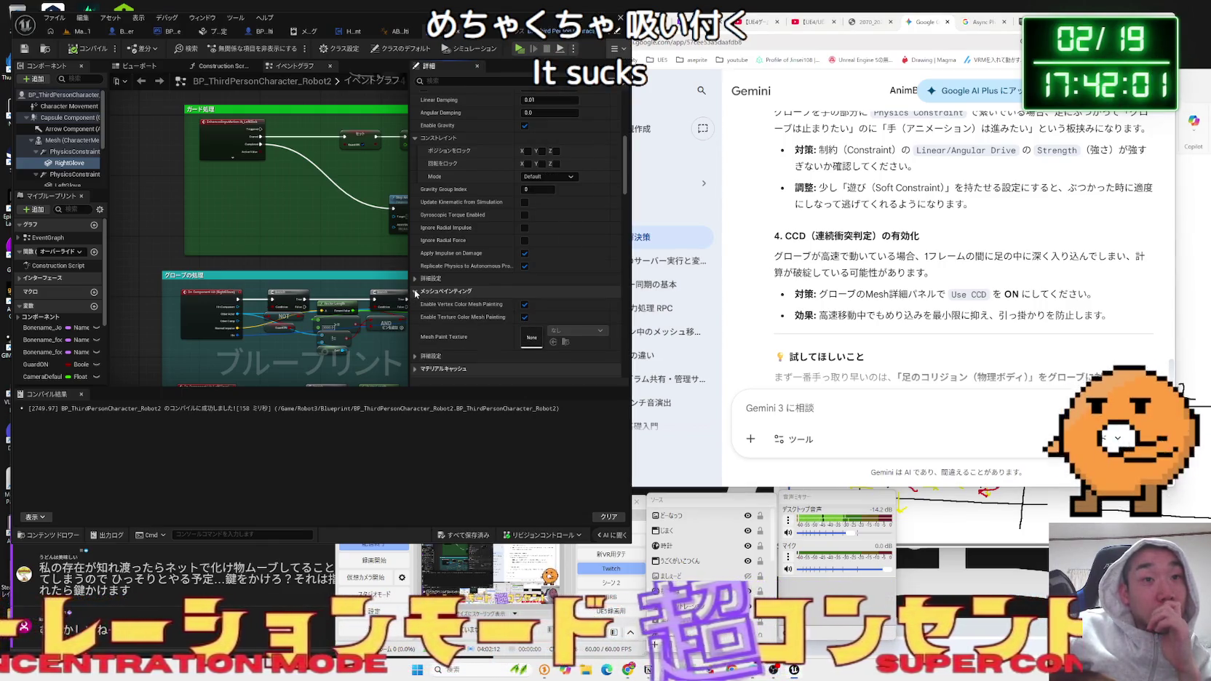
click(416, 292)
click(899, 276)
scroll(899, 277, up, 10)
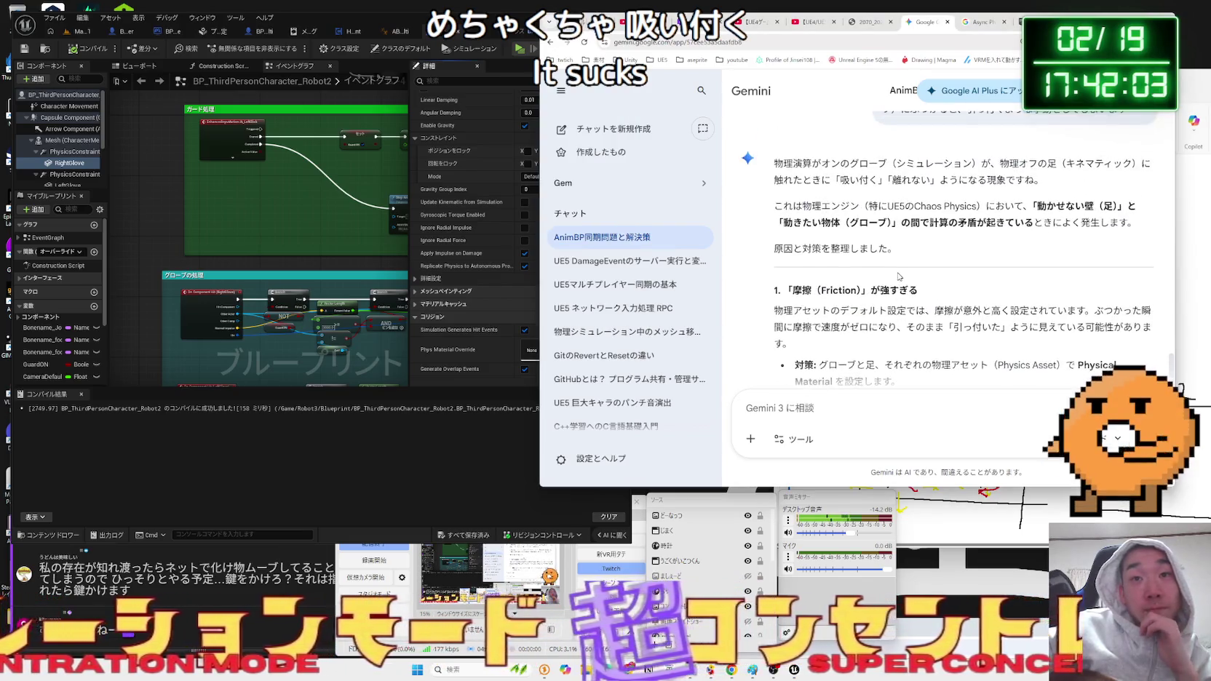
scroll(900, 276, down, 2)
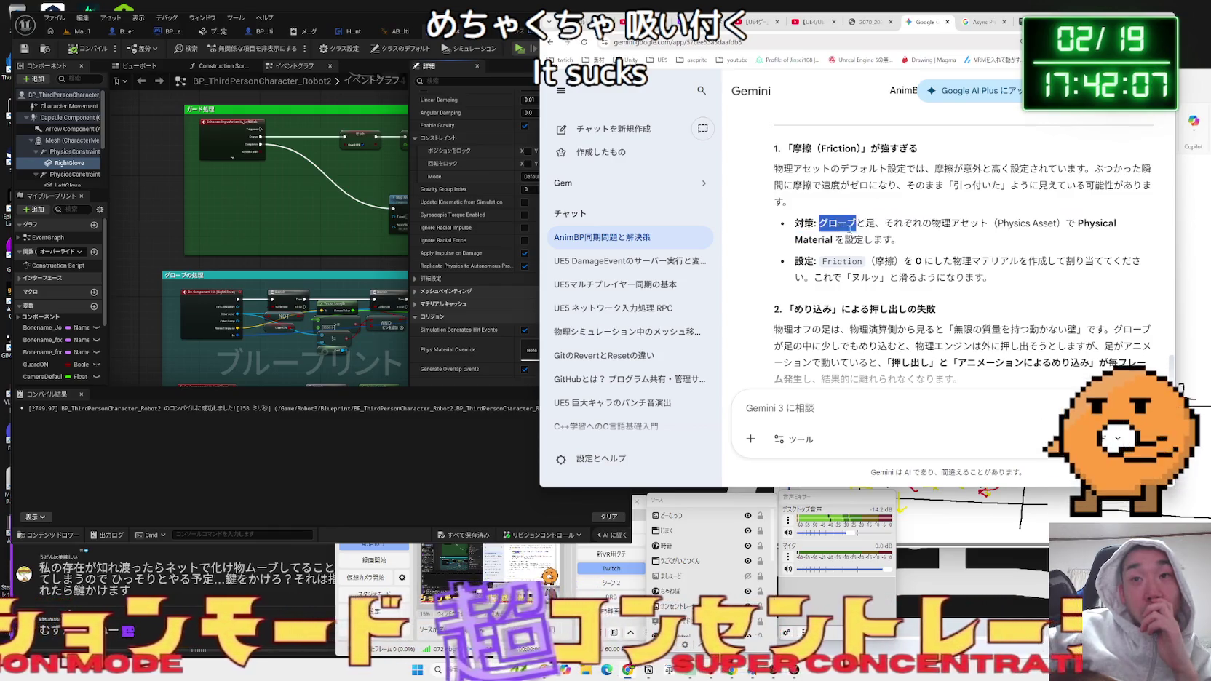
drag(902, 243, 857, 224)
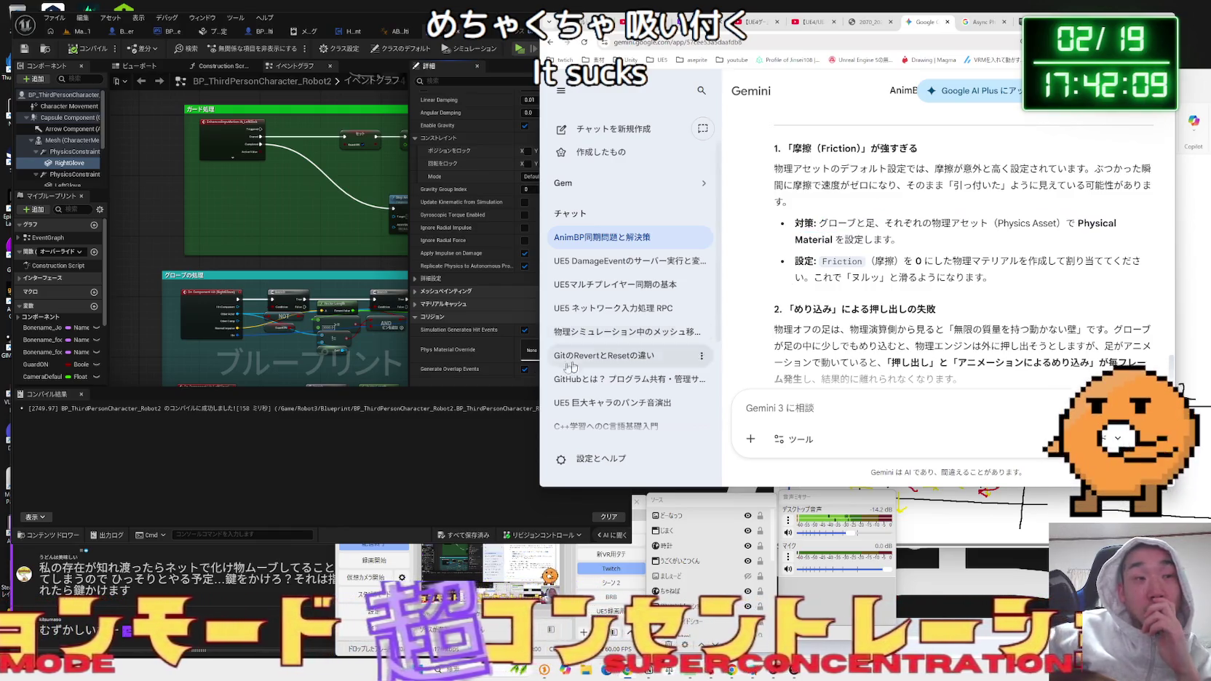
click(212, 456)
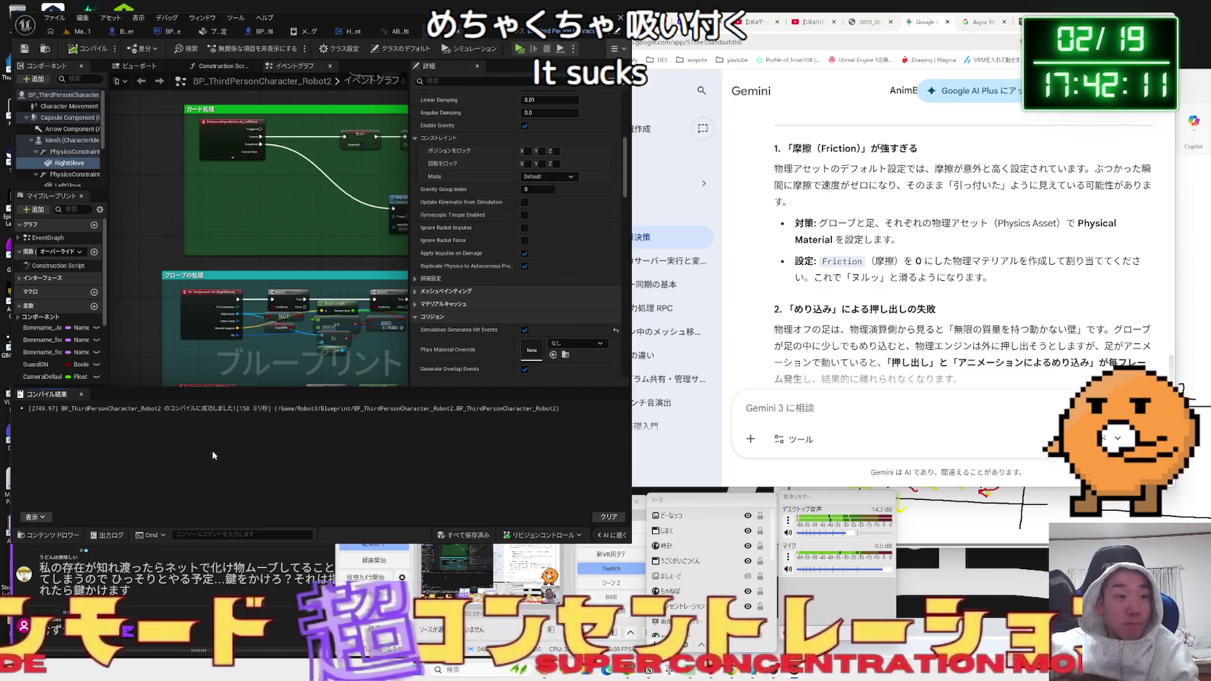
key(ctrl+space)
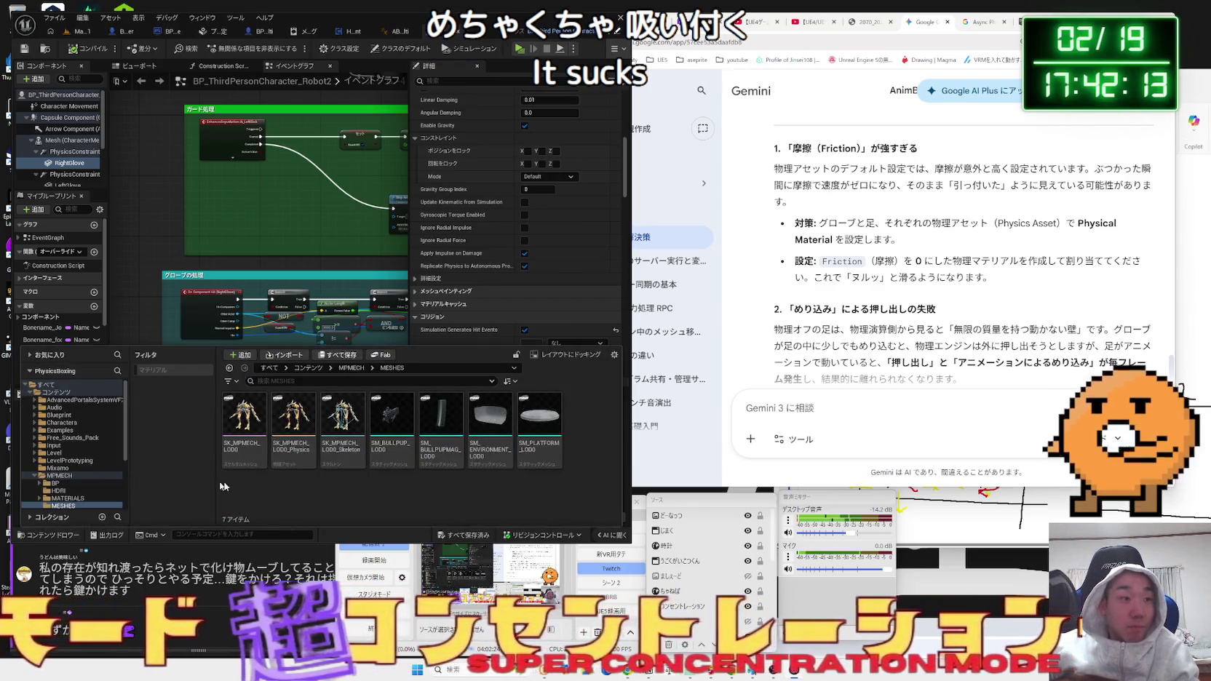
Navigate the Content Drawer to the Content/Robot3/Blueprint folder.
click(38, 482)
click(38, 469)
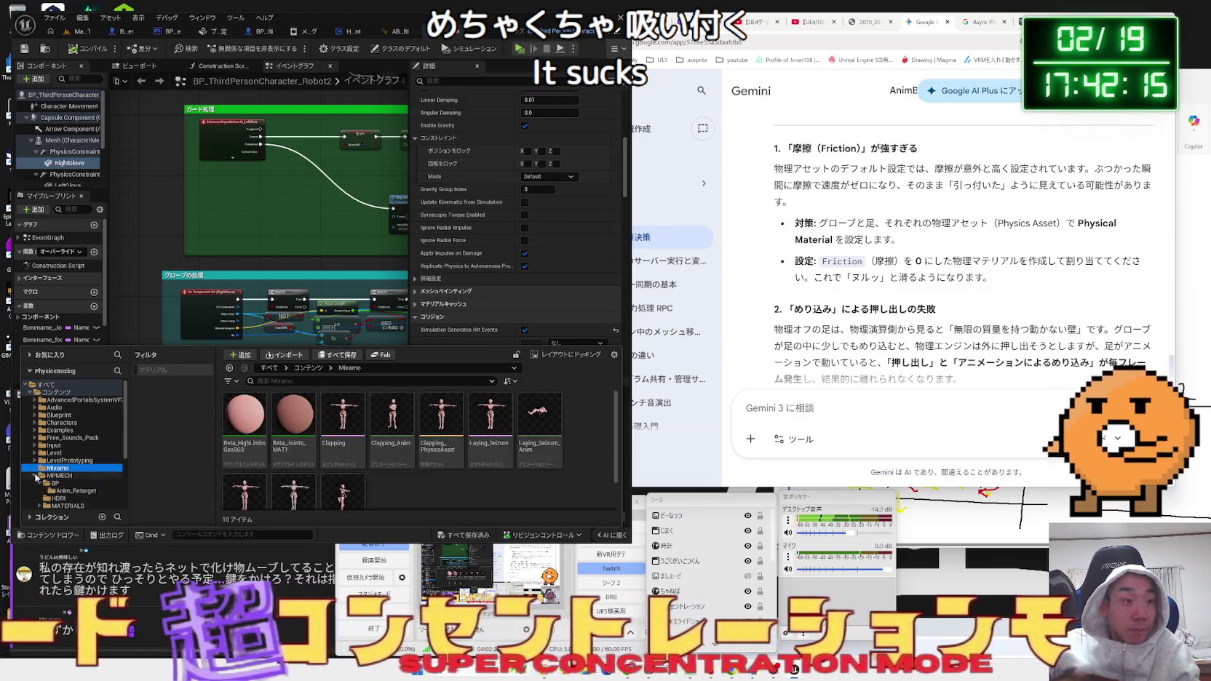
scroll(59, 473, down, 1)
click(62, 470)
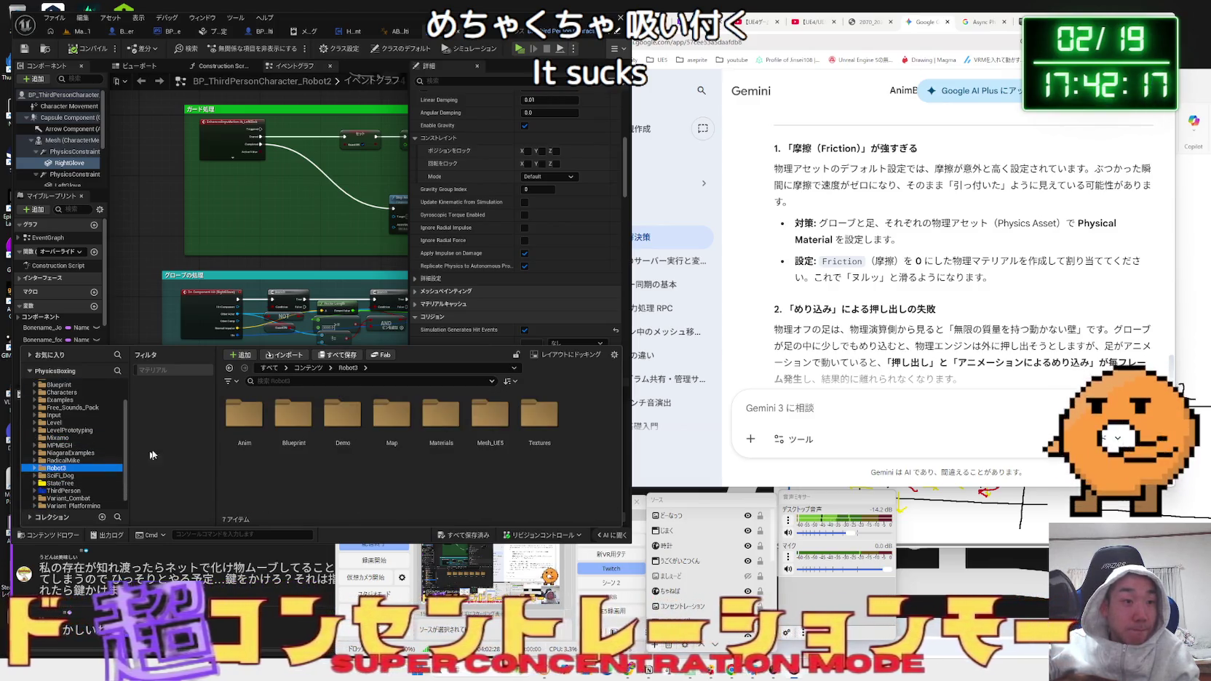
double_click(293, 415)
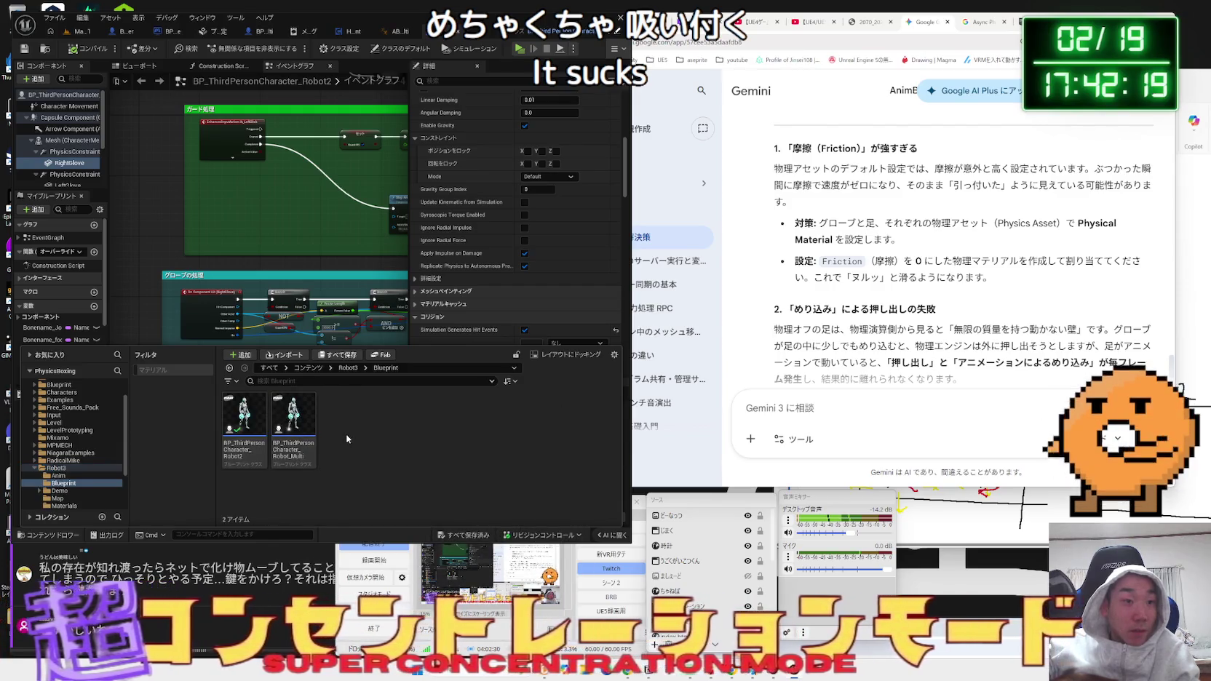
Create a PhysicalMaterial asset there via 物理 > 物理マテリアル and name it PM_0friction.
right_click(365, 437)
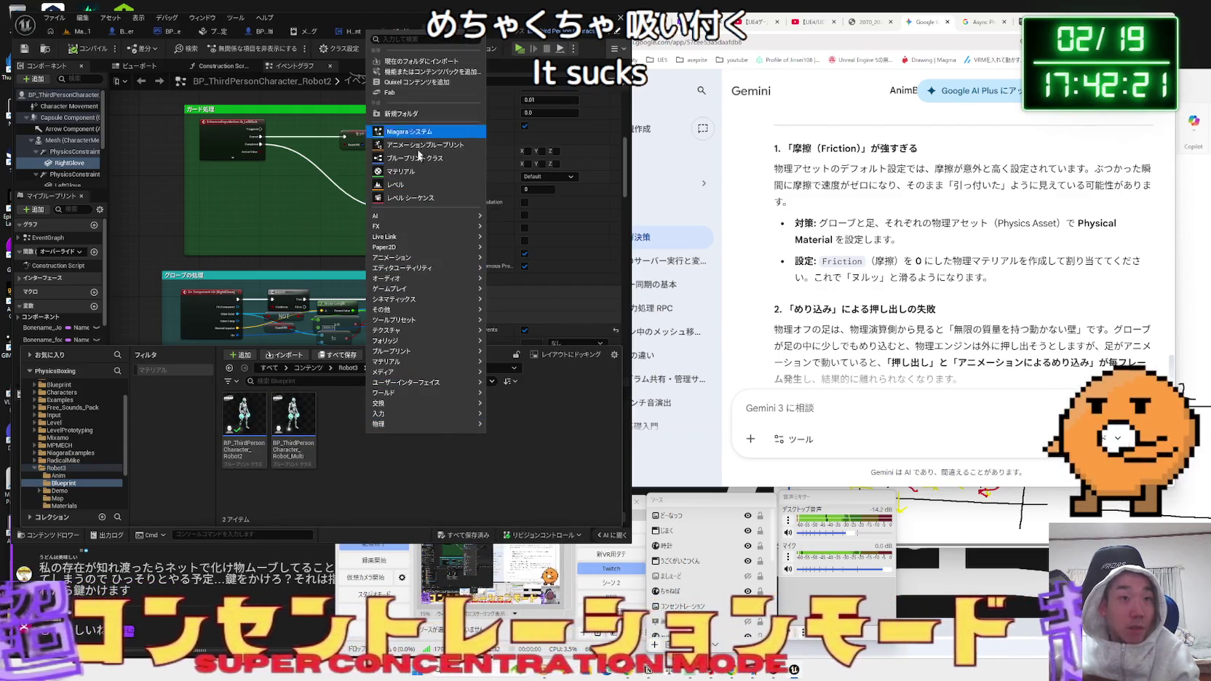
mouse_move(407, 423)
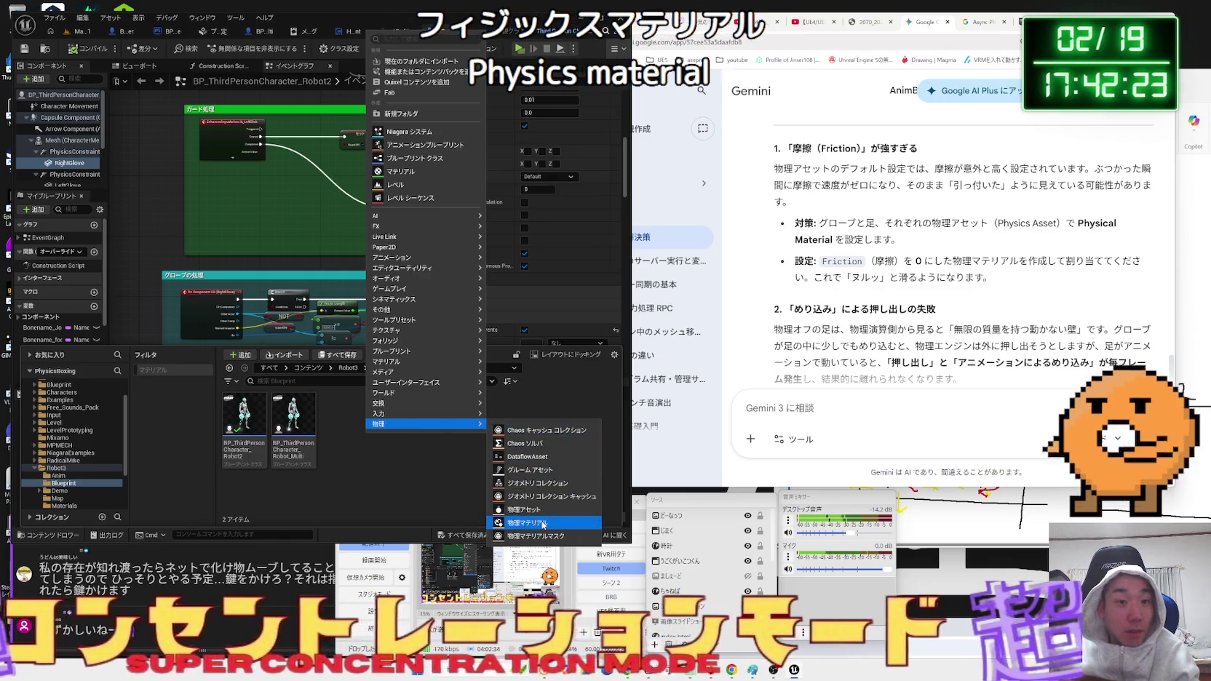
click(542, 526)
click(530, 266)
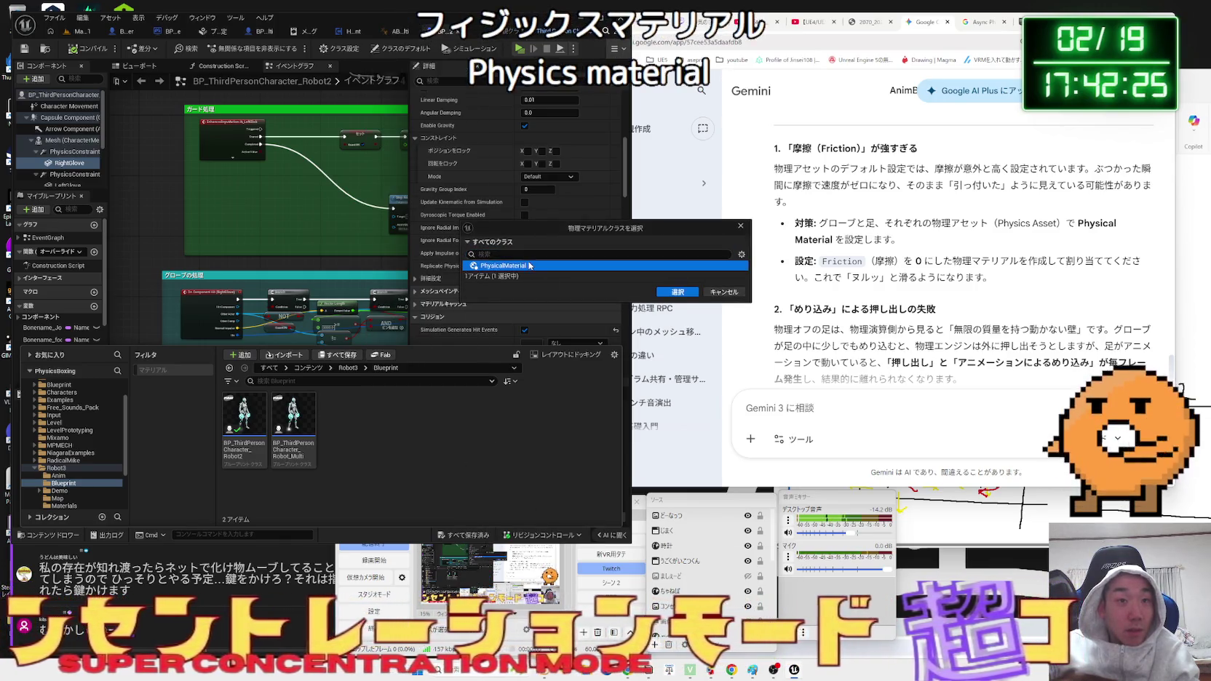
click(684, 291)
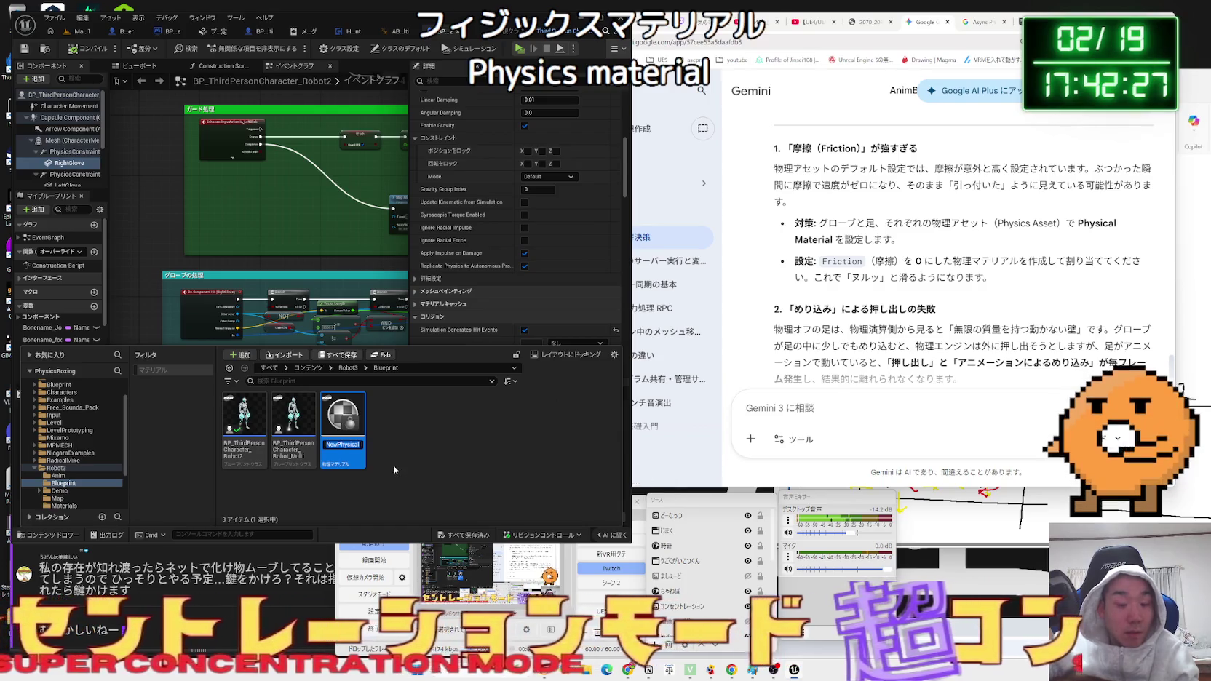
key(BackSpace)
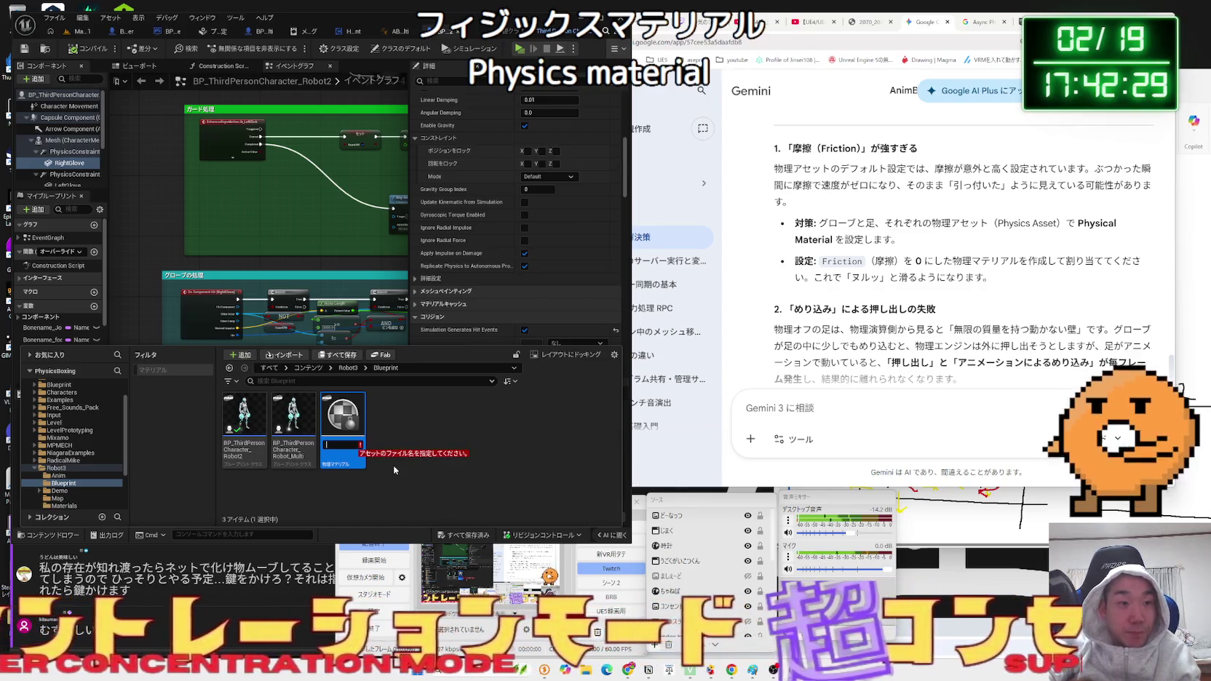
text(P)
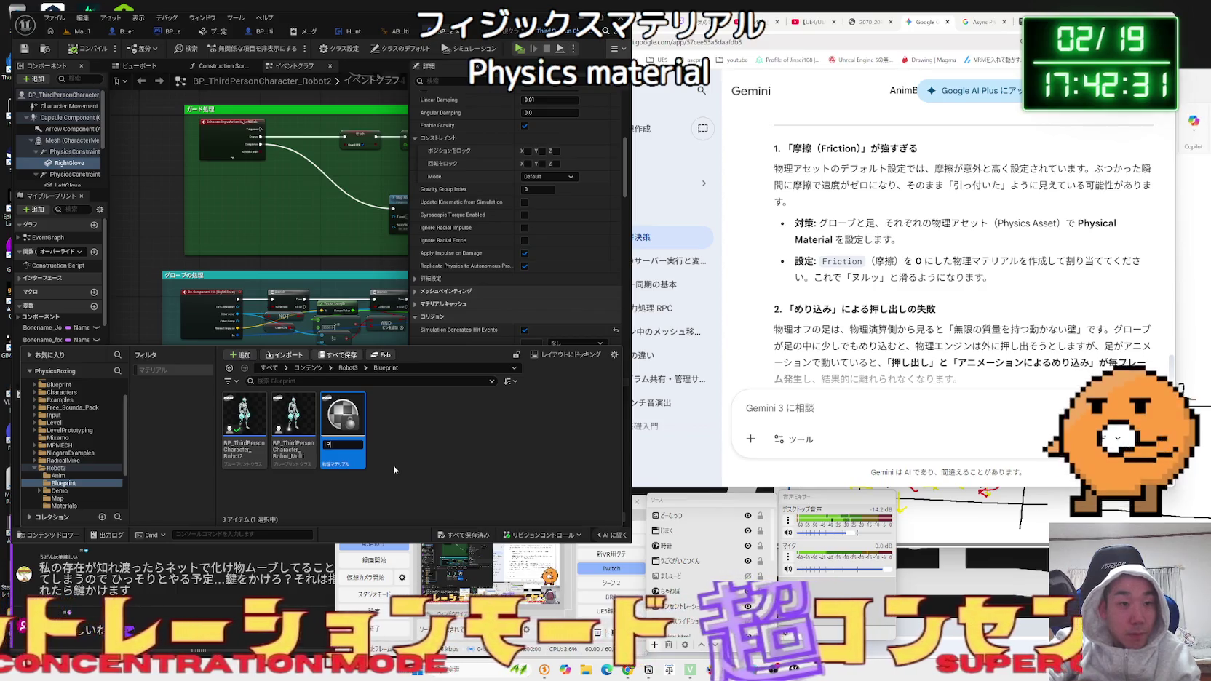
text(M?)
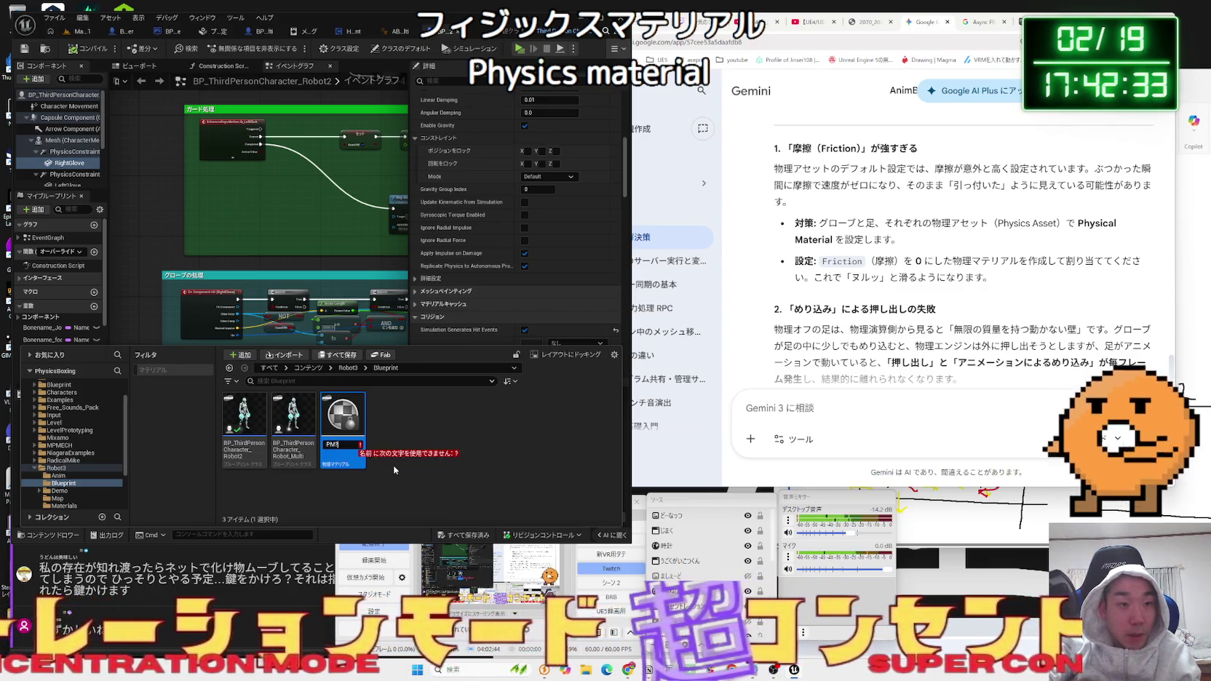
key(BackSpace)
text(_0)
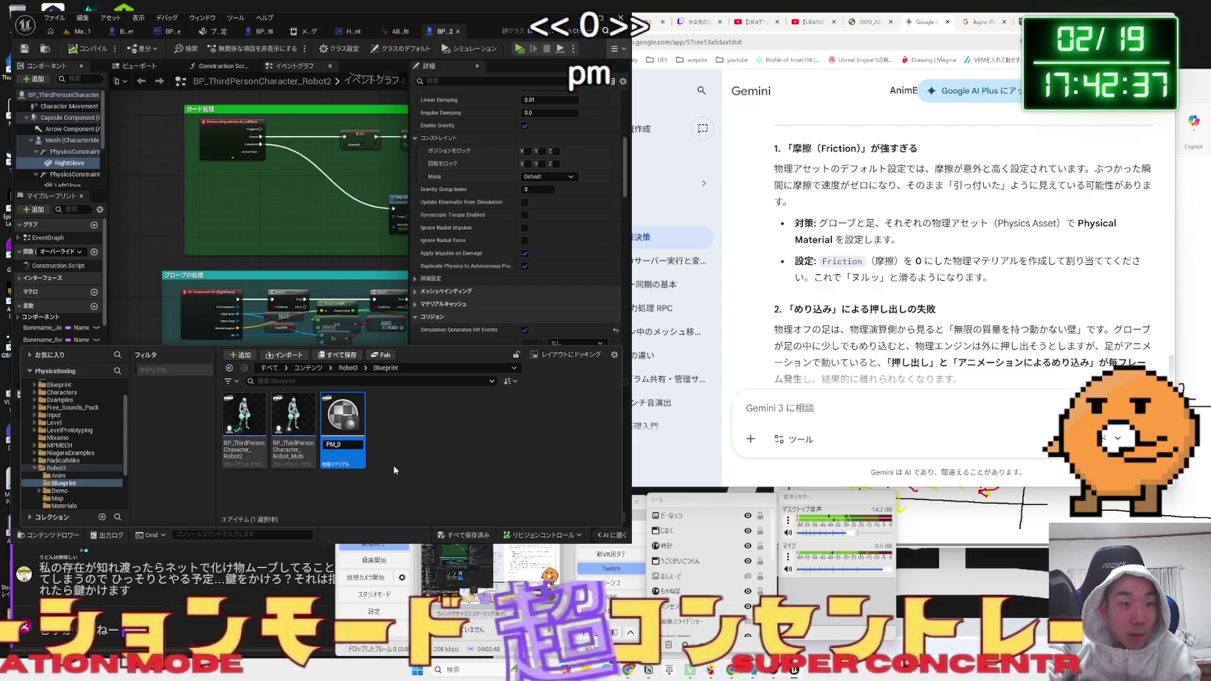
text(friction)
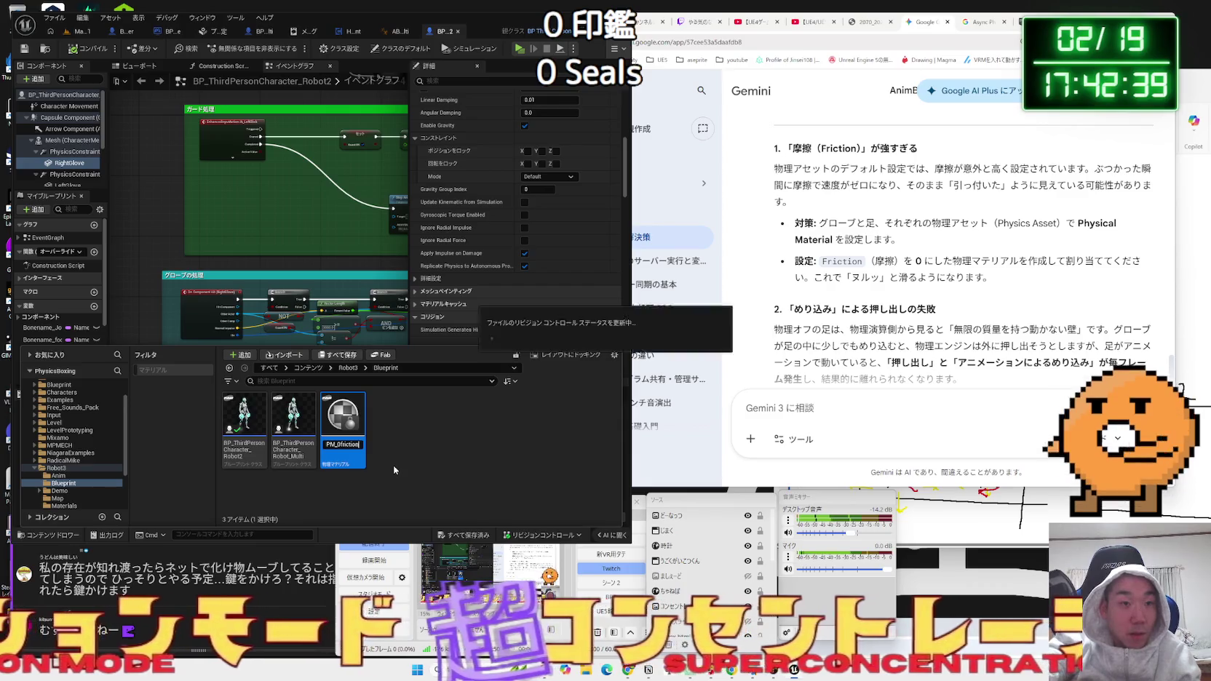
key(Return)
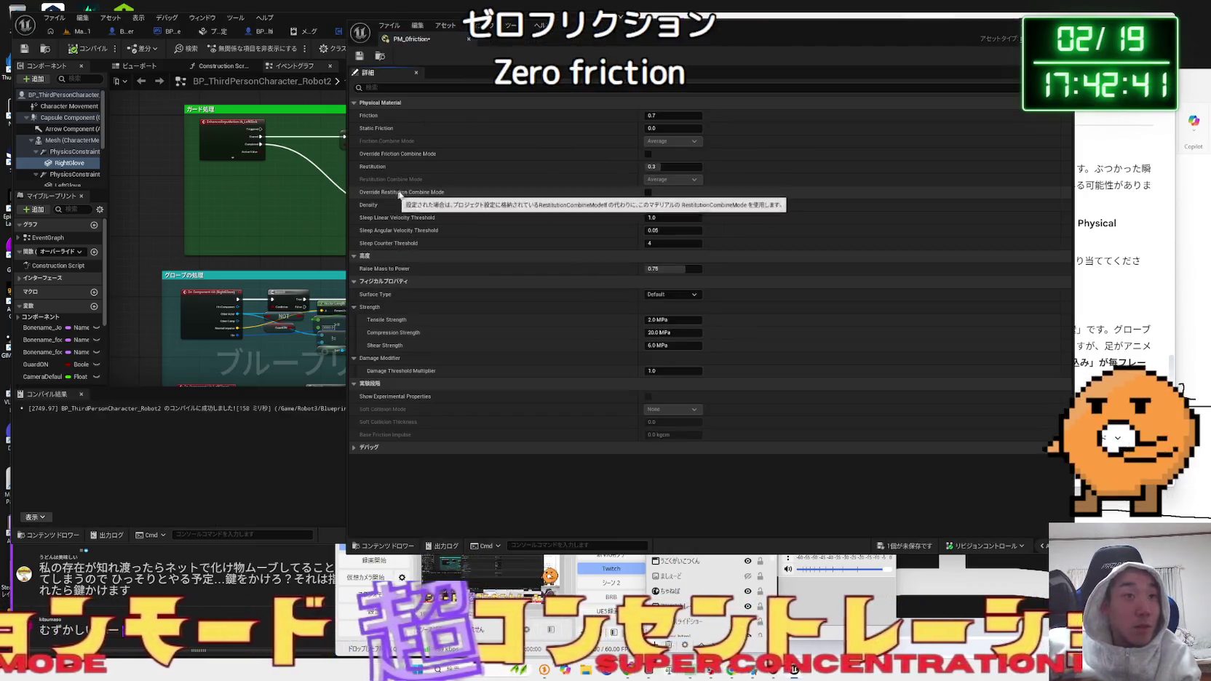
Change PM_0friction's Friction from 0.7 to 0 and close the material editor.
text(0)
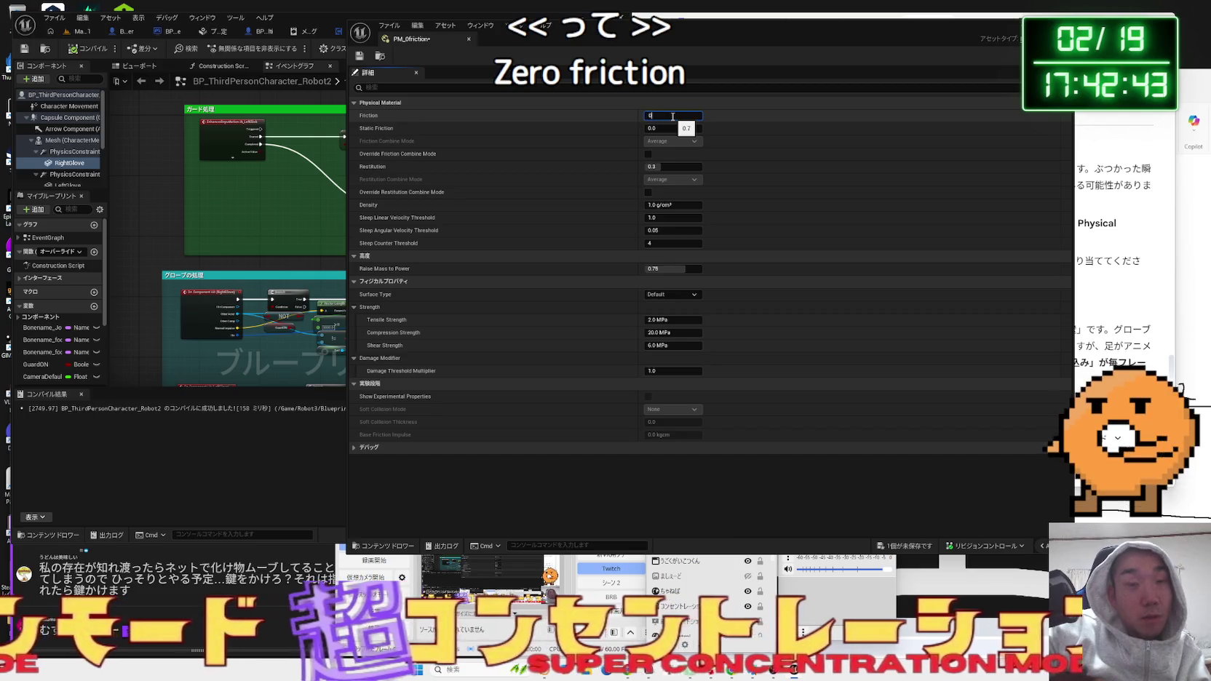
key(Return)
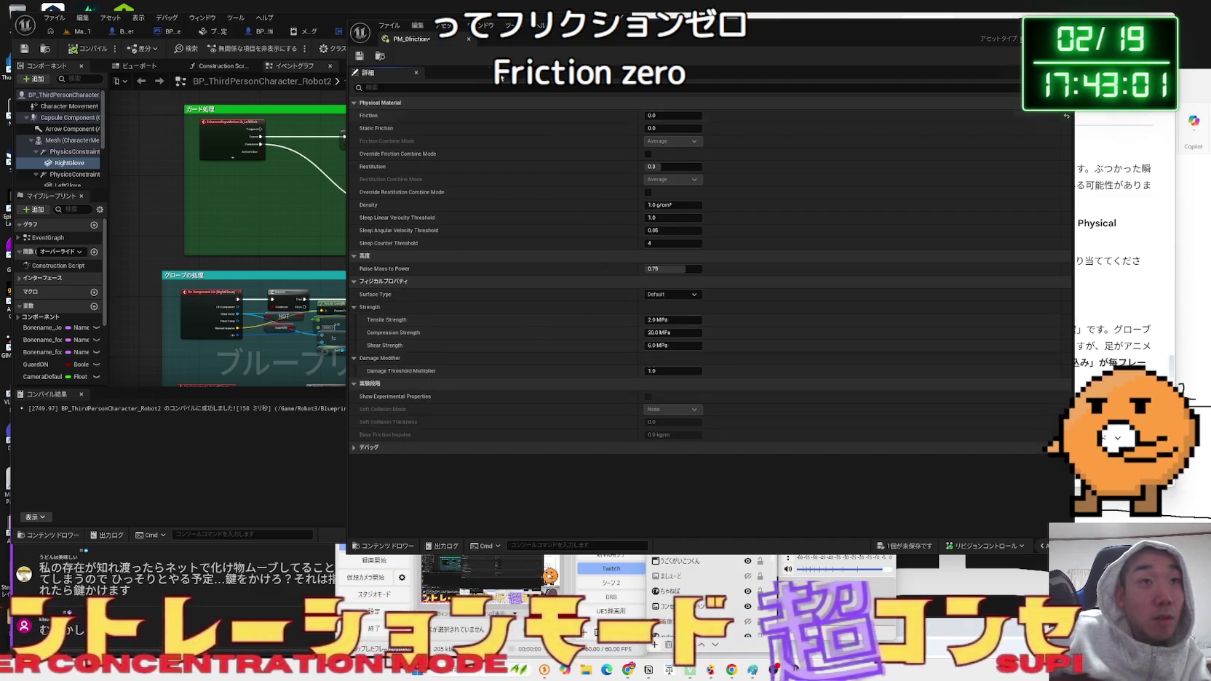
click(468, 40)
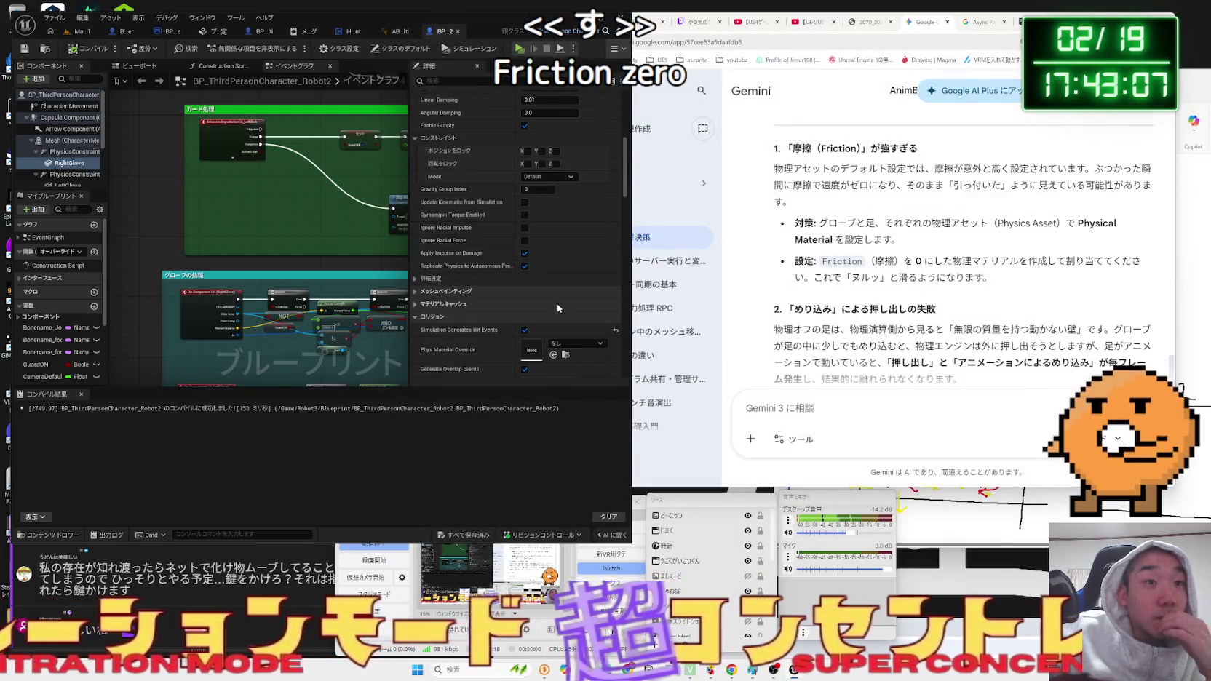
Set RightGlove's Phys Material Override to PM_0friction, then select LeftGlove.
scroll(558, 309, down, 2)
click(570, 269)
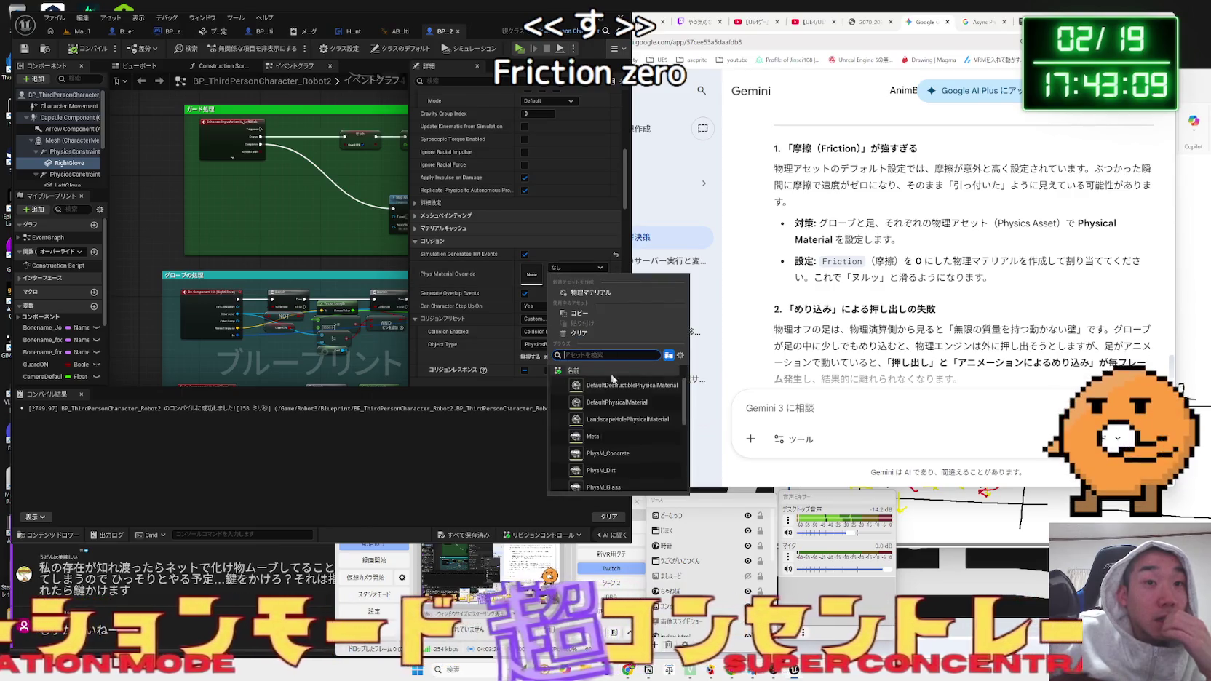
scroll(649, 421, down, 2)
scroll(632, 469, down, 1)
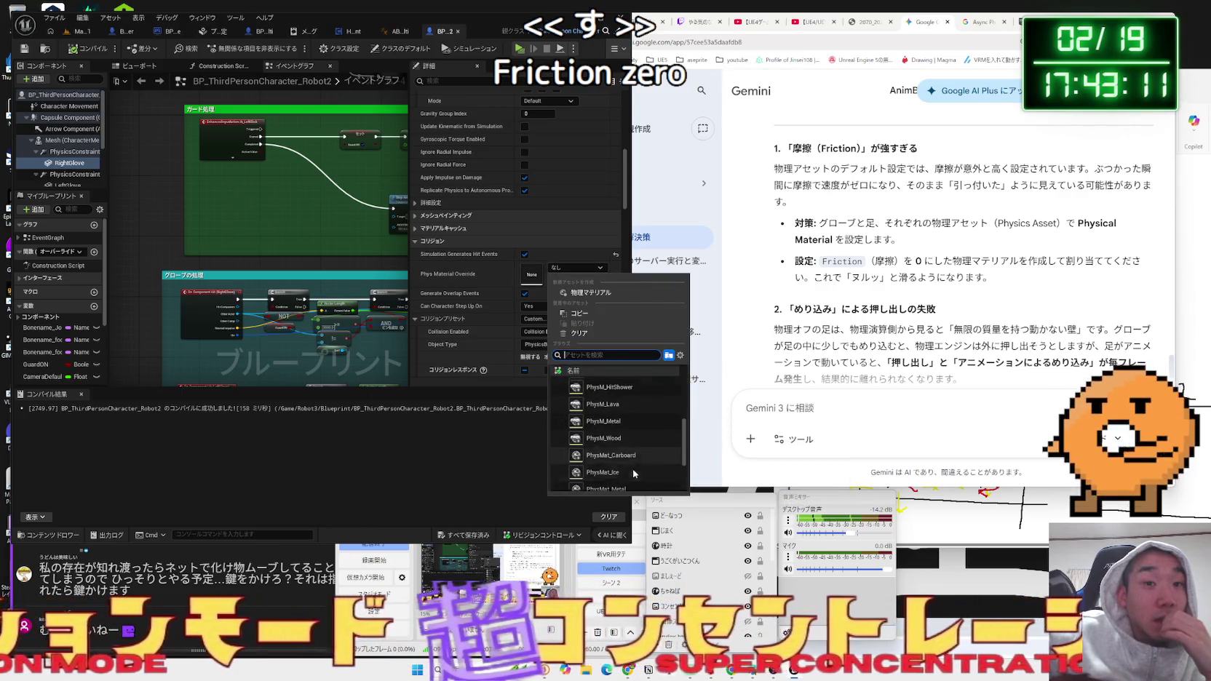
scroll(630, 473, down, 2)
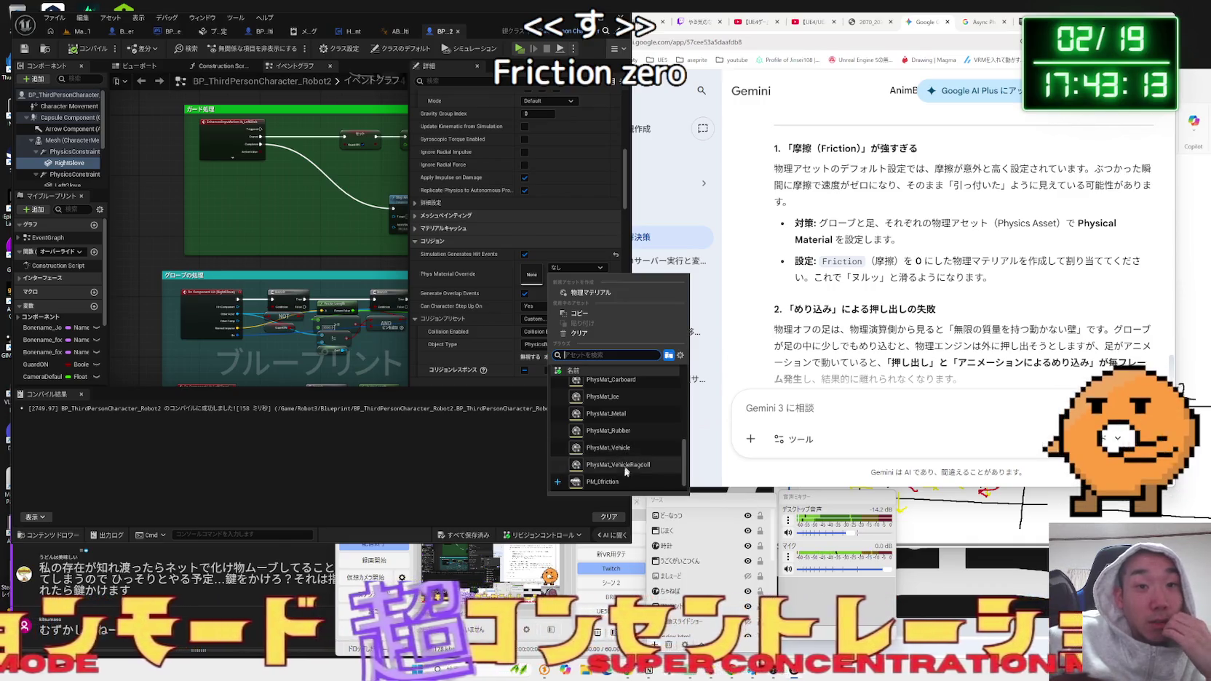
click(615, 482)
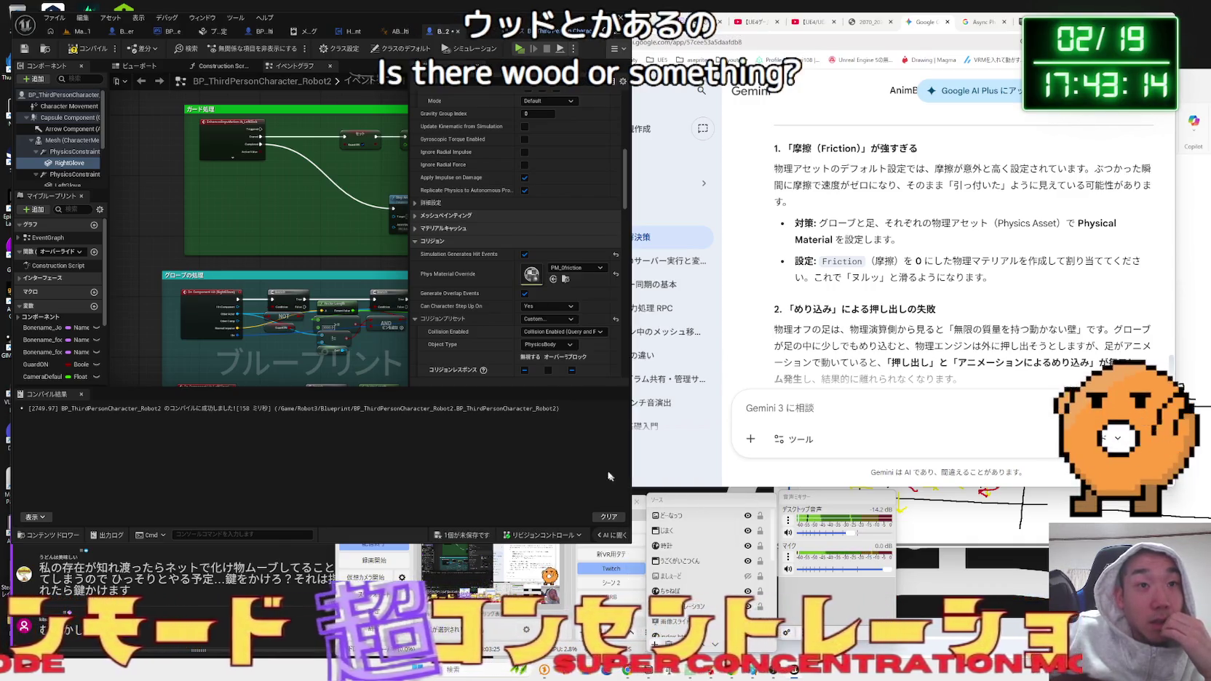
click(52, 185)
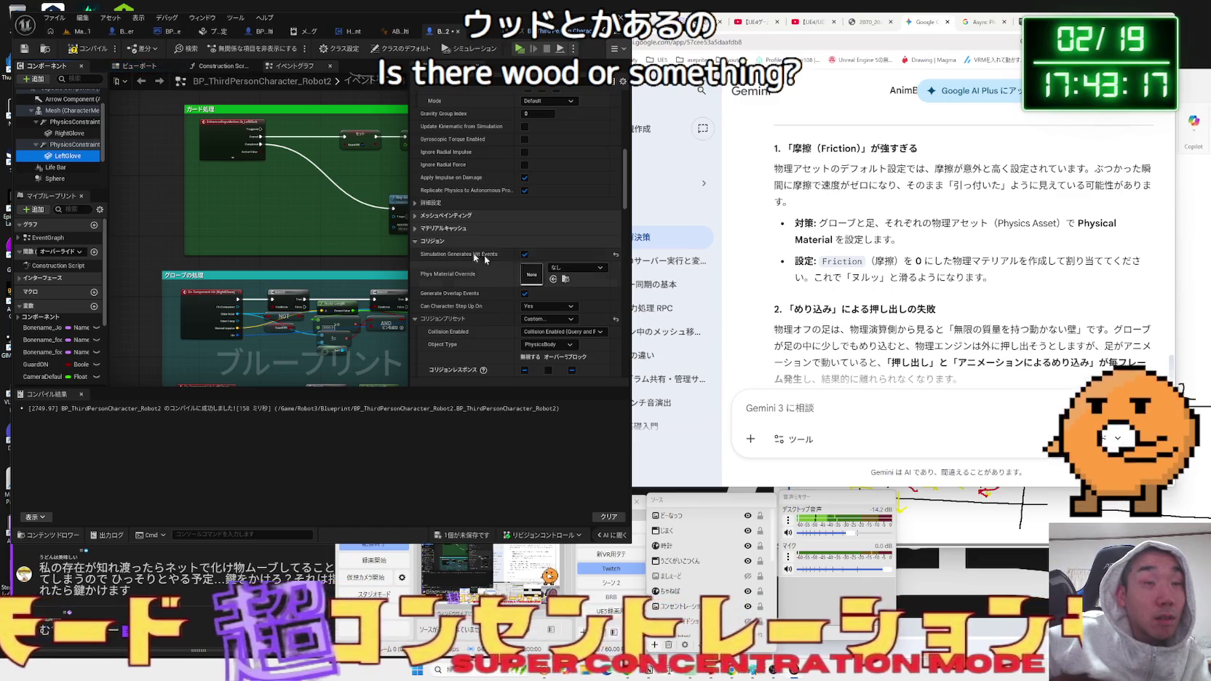
click(75, 32)
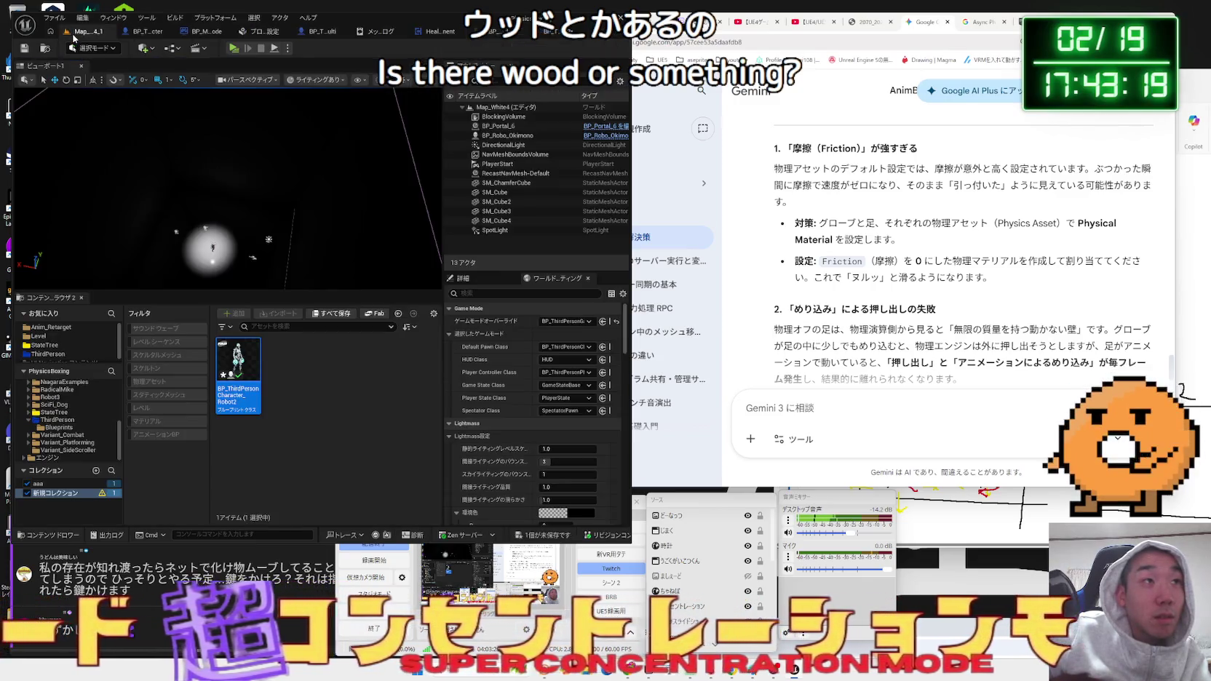
Run a Play-in-Editor session to watch the robots punch, then stop it.
click(234, 48)
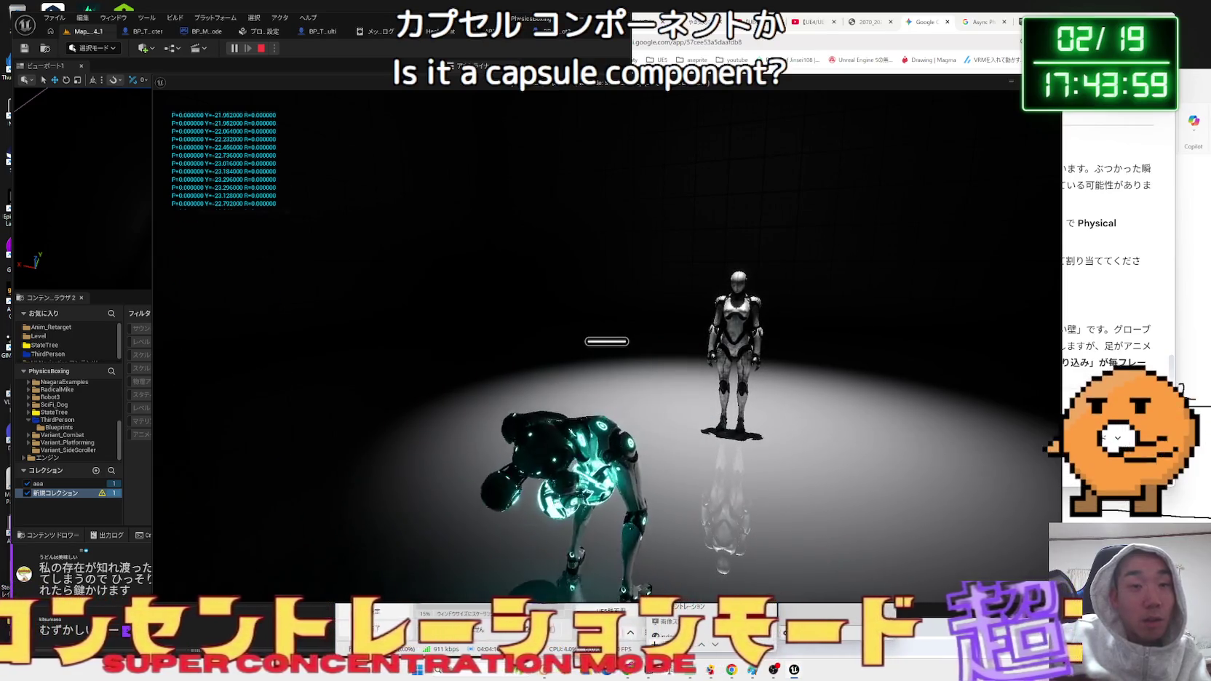
key(Escape)
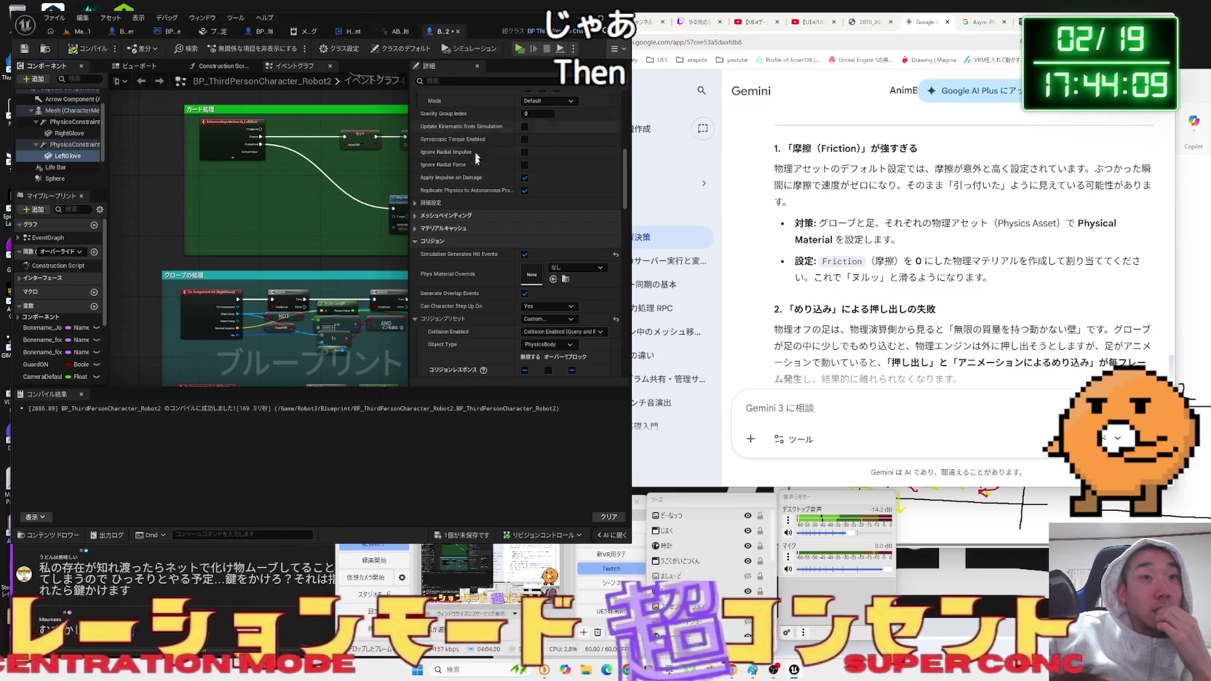
Compile the player robot Blueprint and inspect the mesh and capsule collision settings.
click(74, 136)
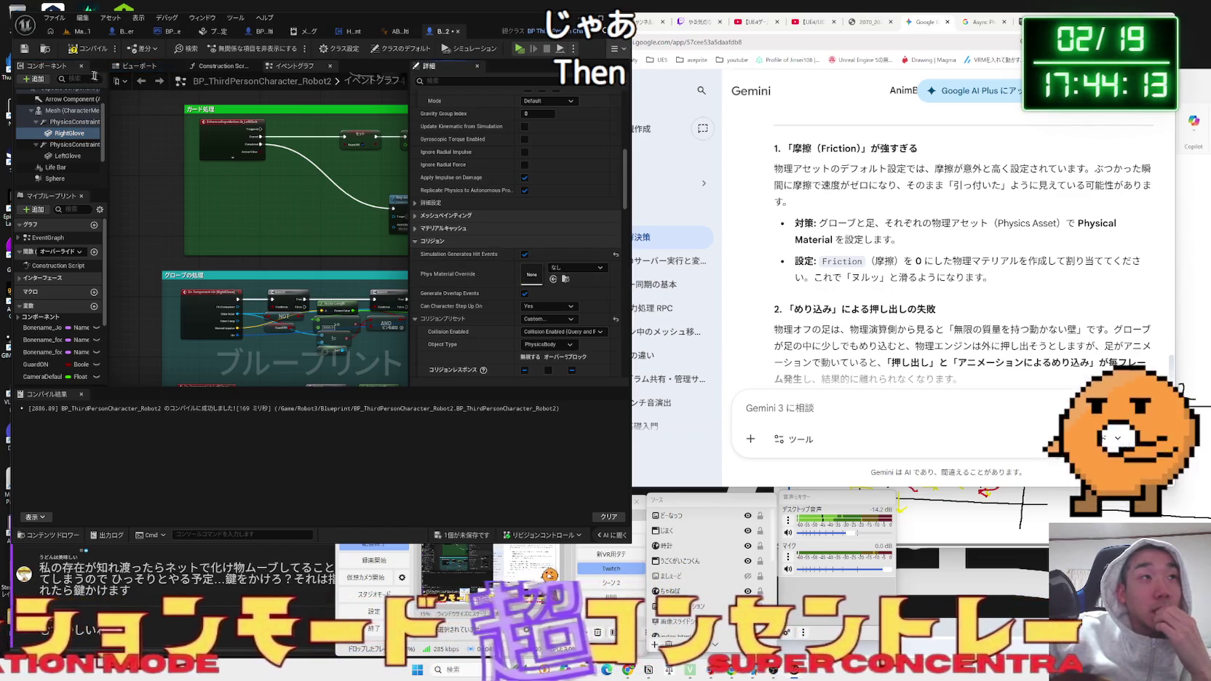
click(77, 51)
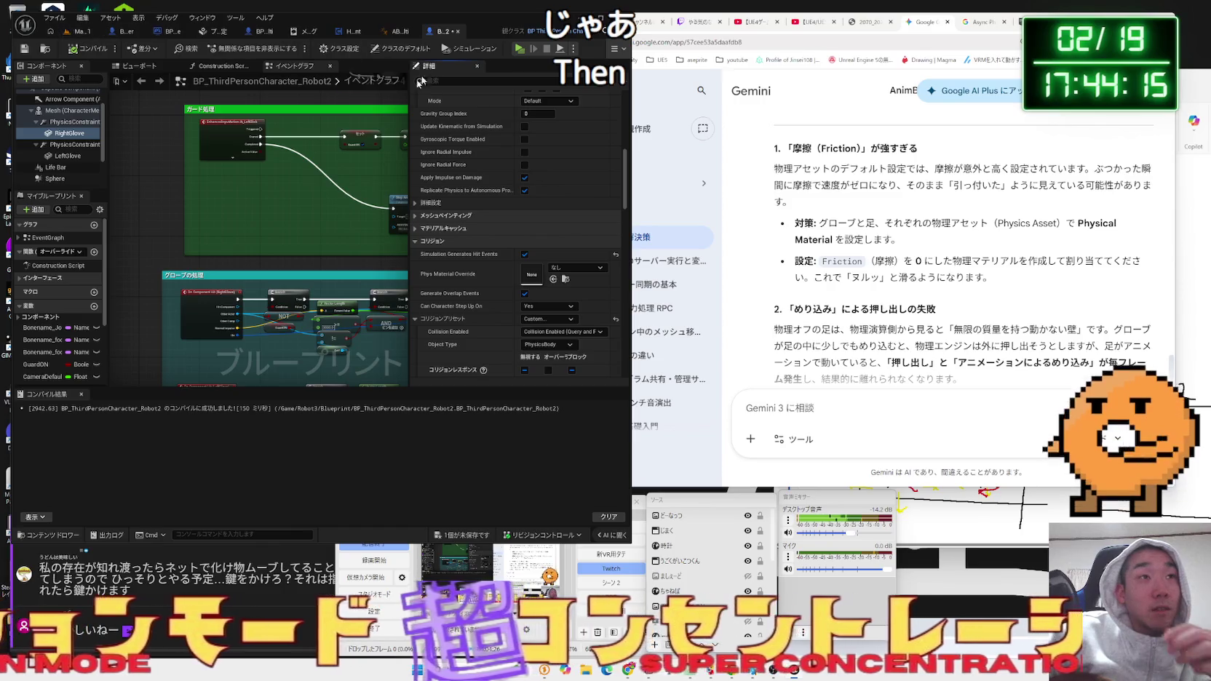
click(71, 110)
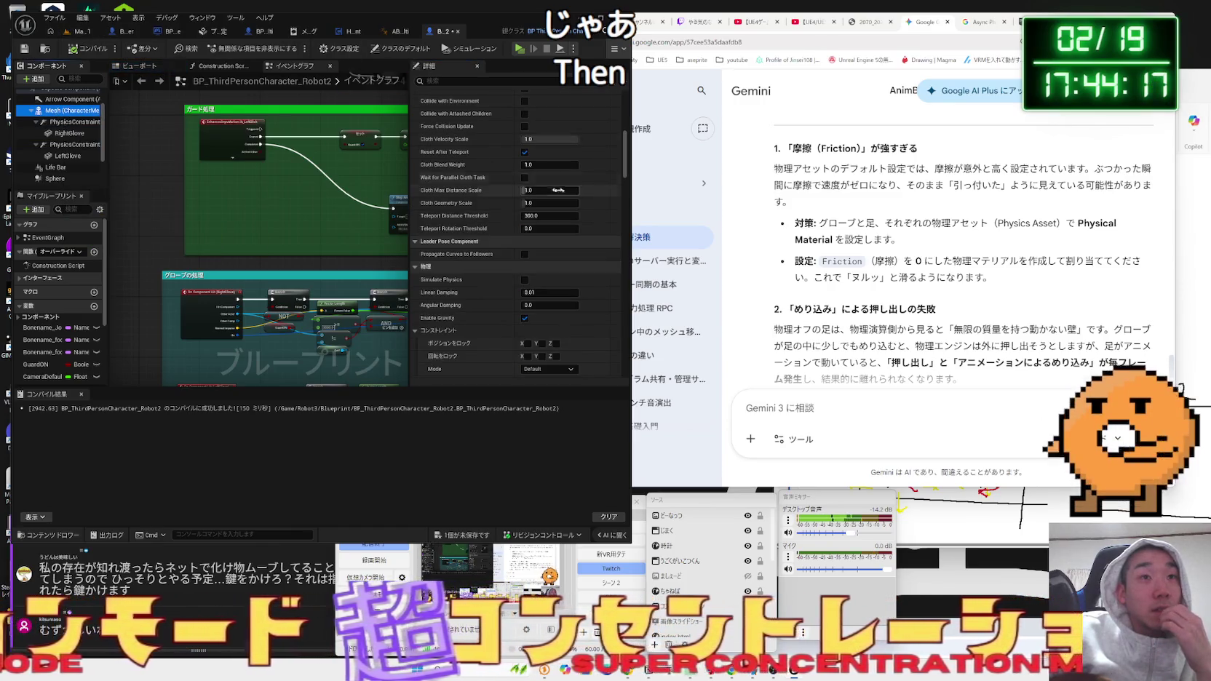
scroll(51, 140, up, 2)
click(64, 117)
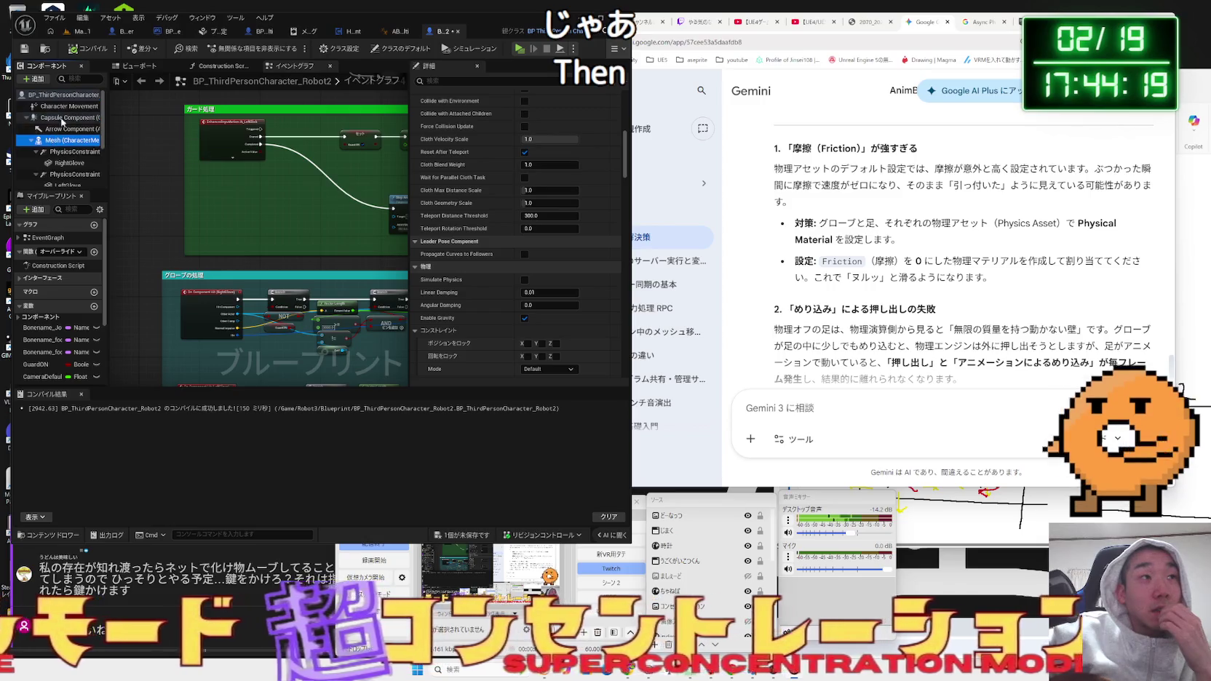
scroll(589, 256, down, 5)
scroll(589, 257, down, 1)
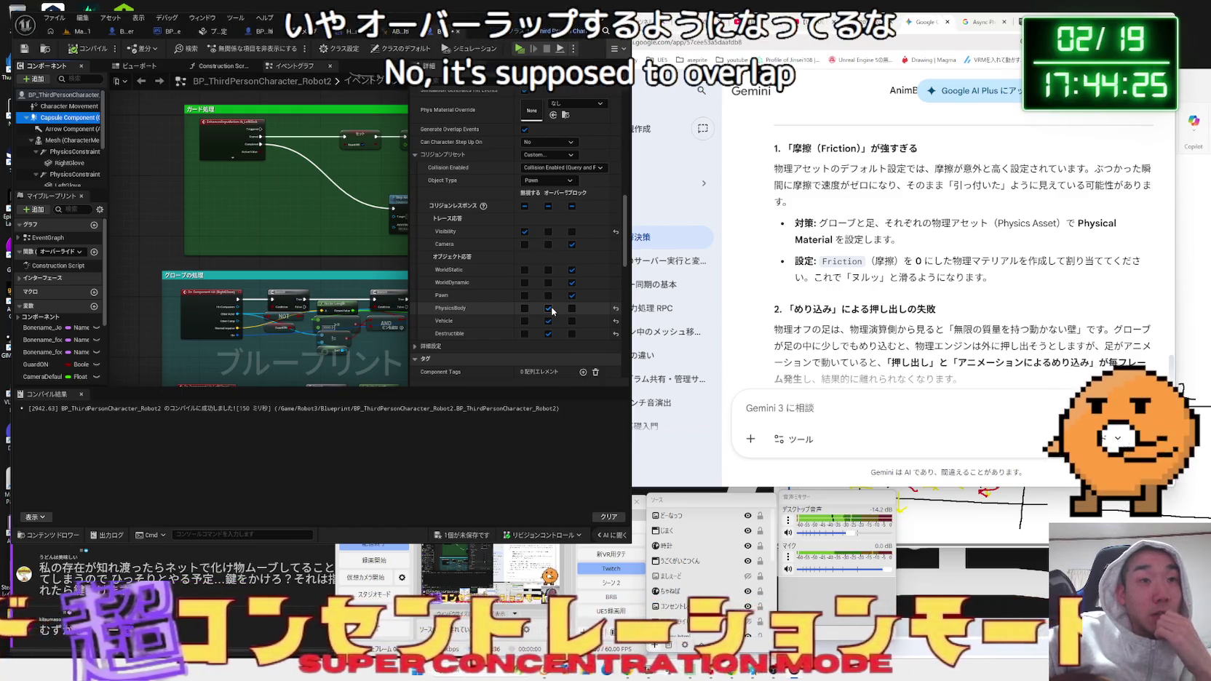
Compare the right and left gloves' collision settings, ending on RightGlove.
click(64, 164)
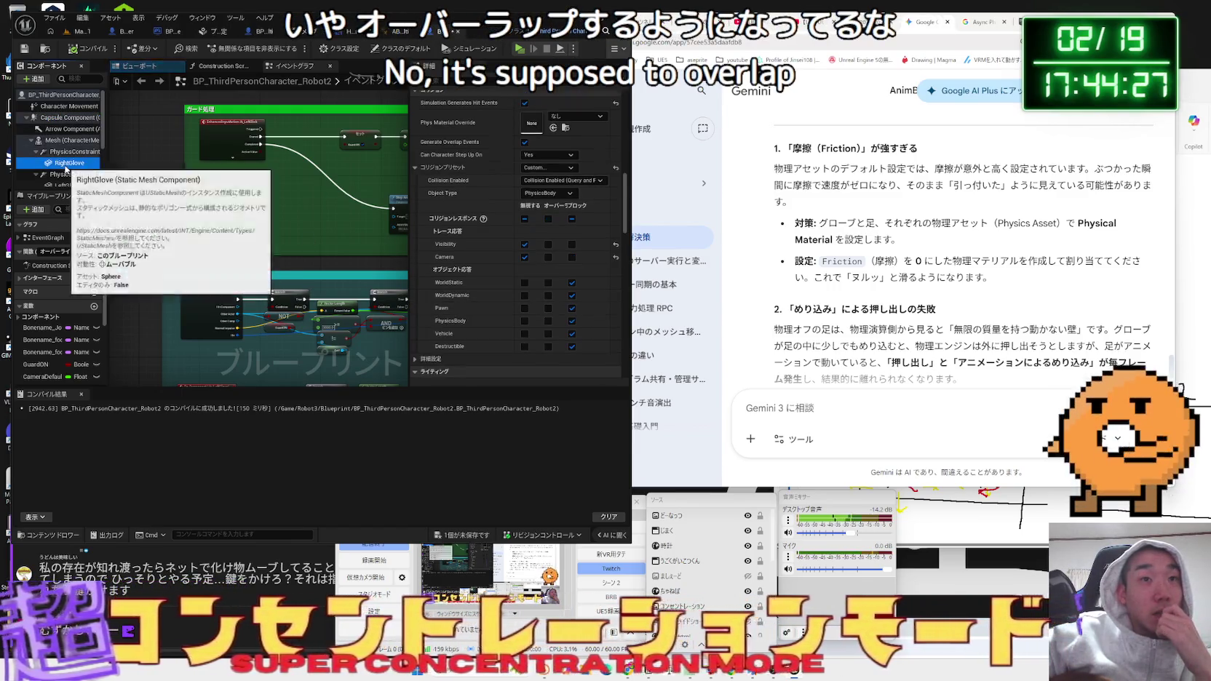
click(64, 186)
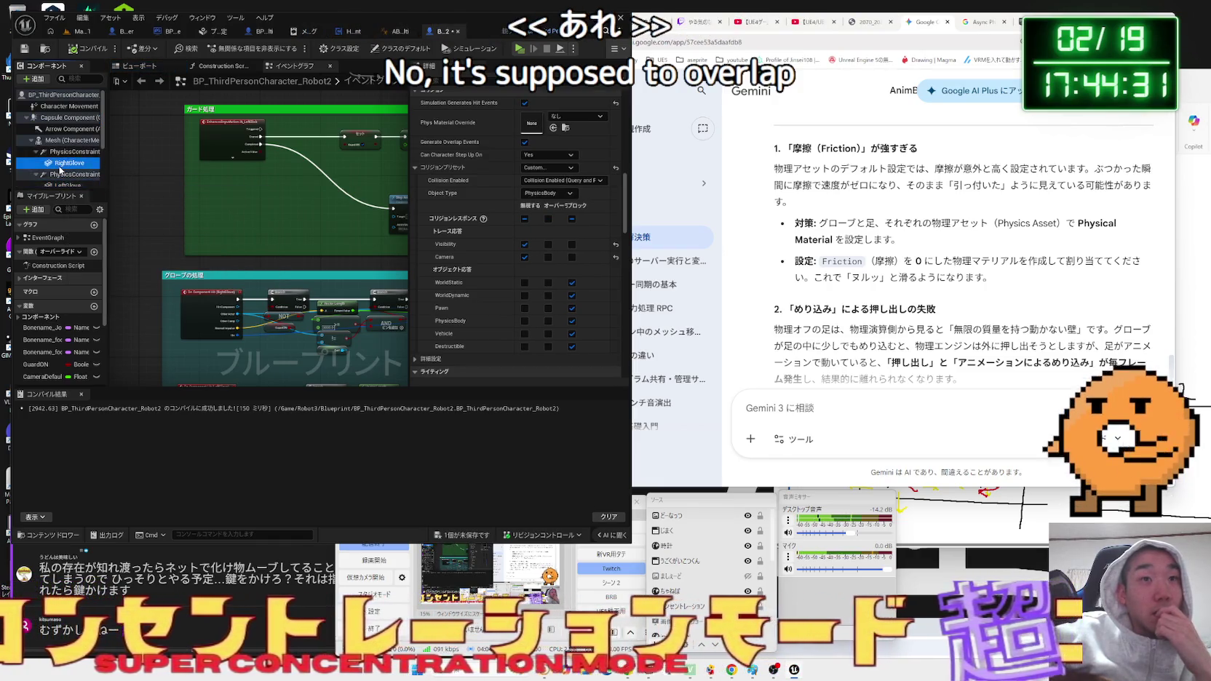
click(64, 185)
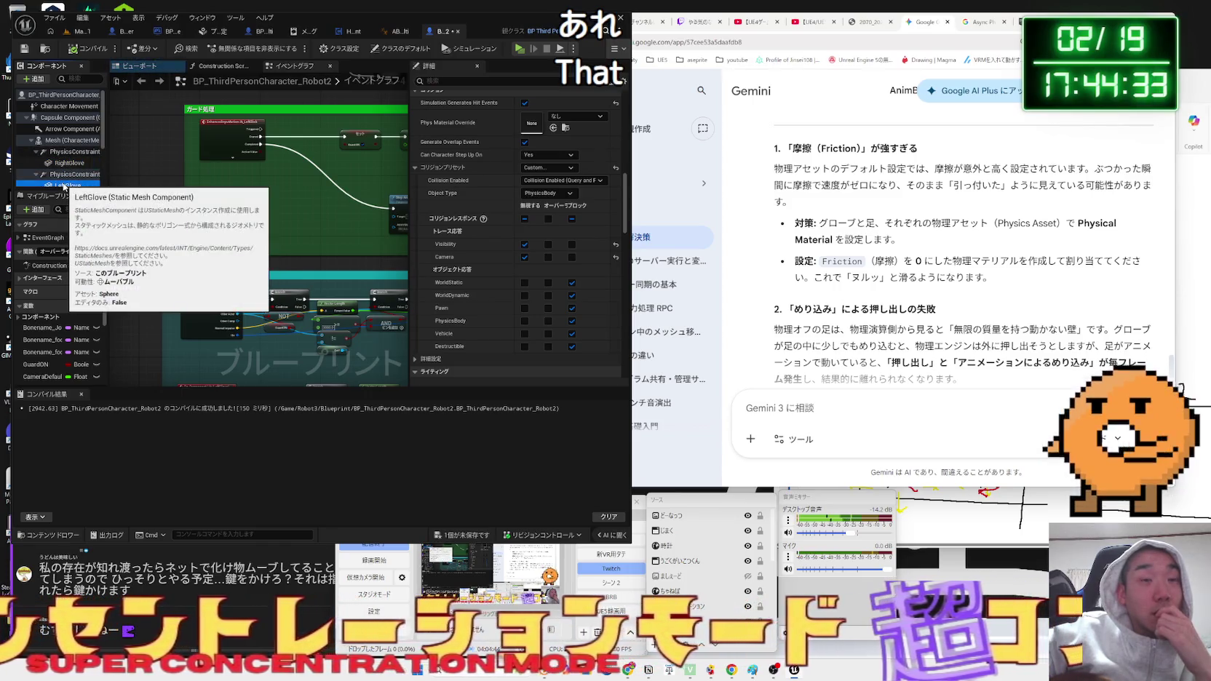
scroll(504, 282, up, 2)
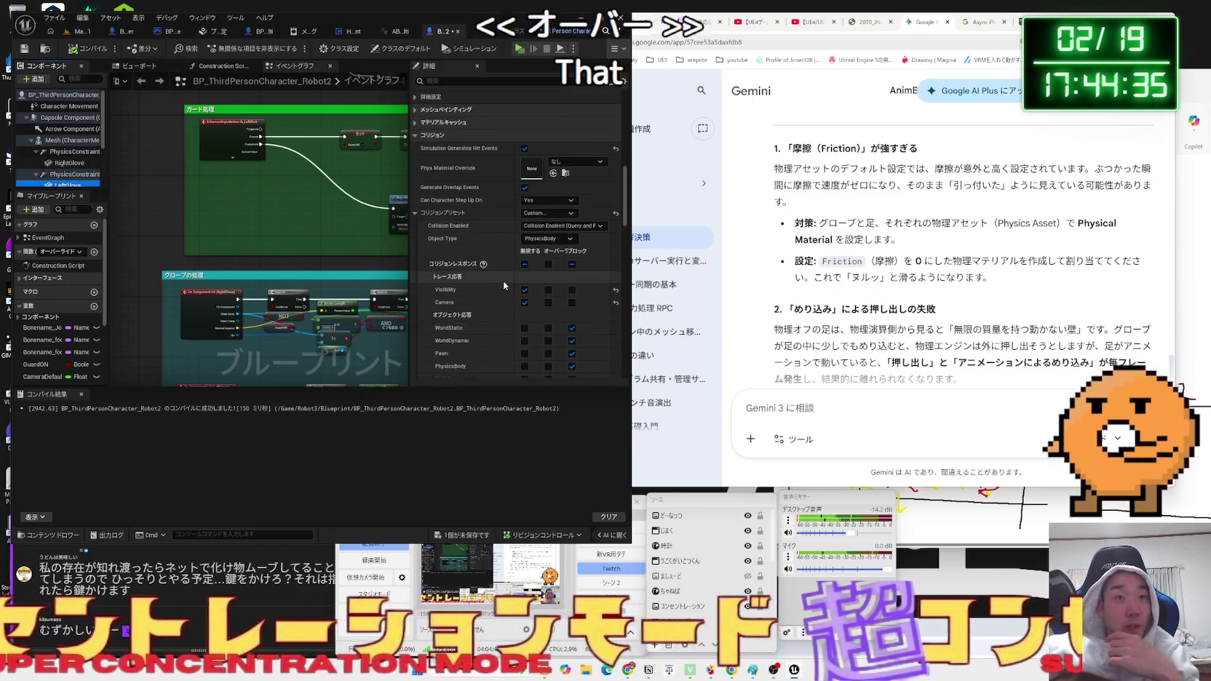
scroll(504, 280, up, 5)
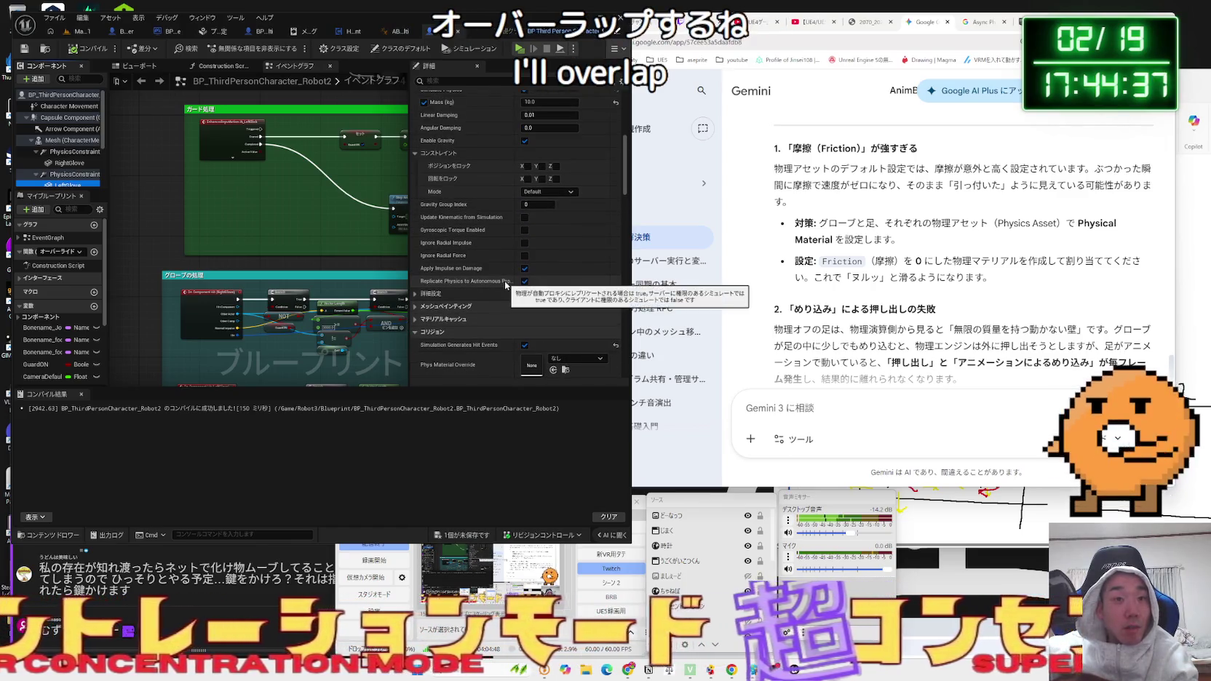
scroll(505, 285, down, 5)
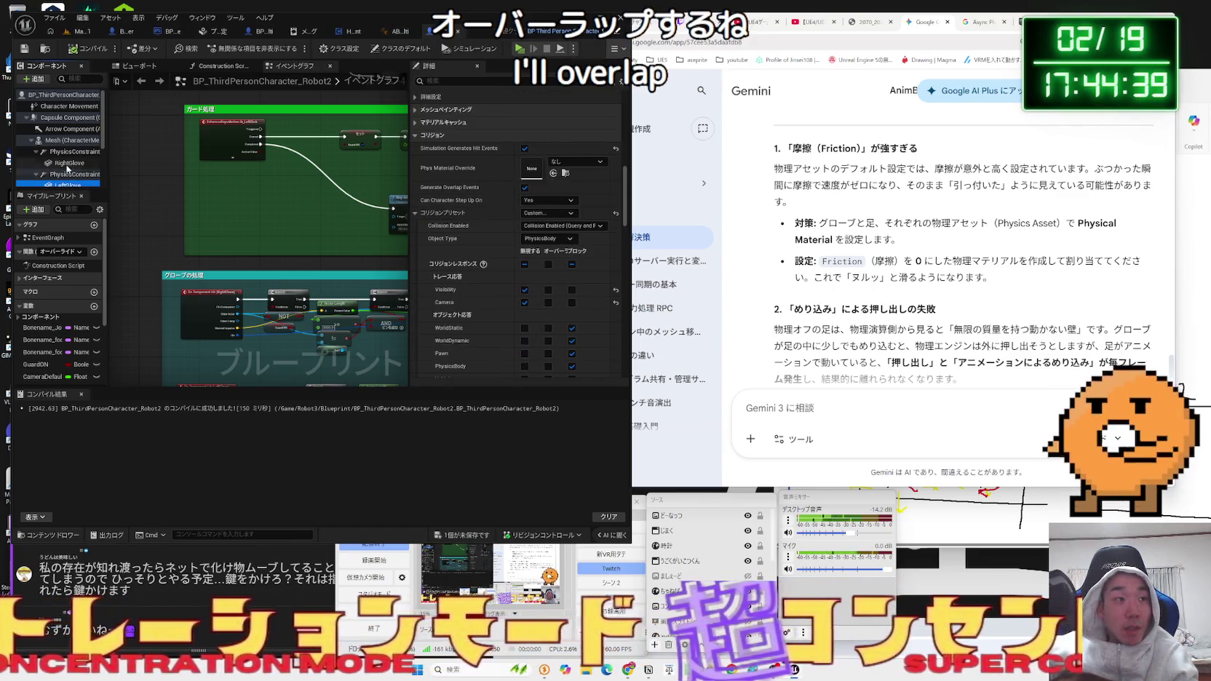
click(67, 164)
scroll(524, 281, down, 2)
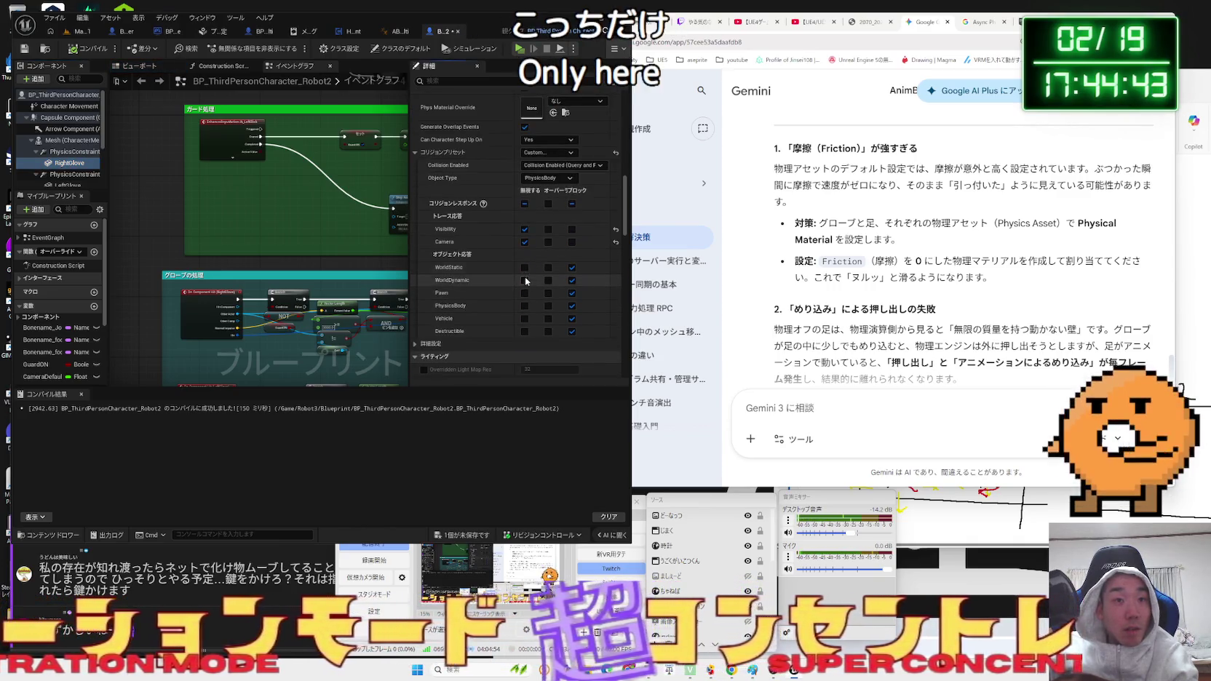
Set RightGlove to Ignore WorldStatic, Pawn, PhysicsBody, Vehicle and Destructible, then return to the map.
click(525, 267)
click(525, 293)
click(524, 306)
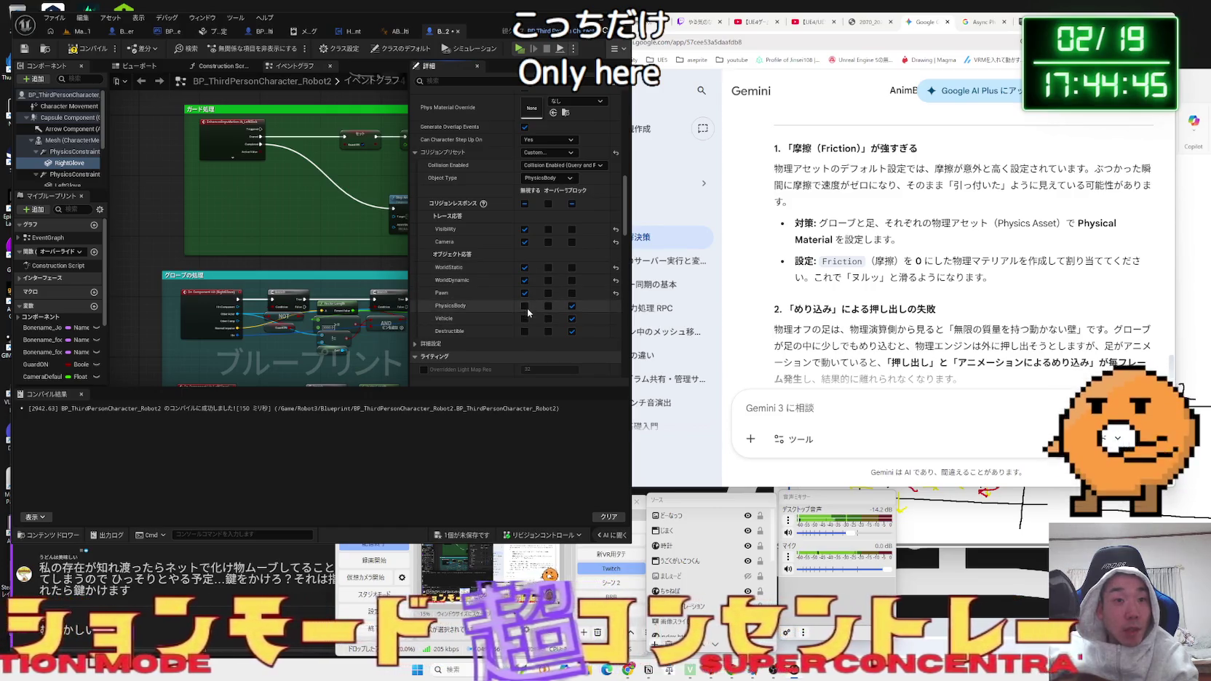
click(524, 331)
click(525, 318)
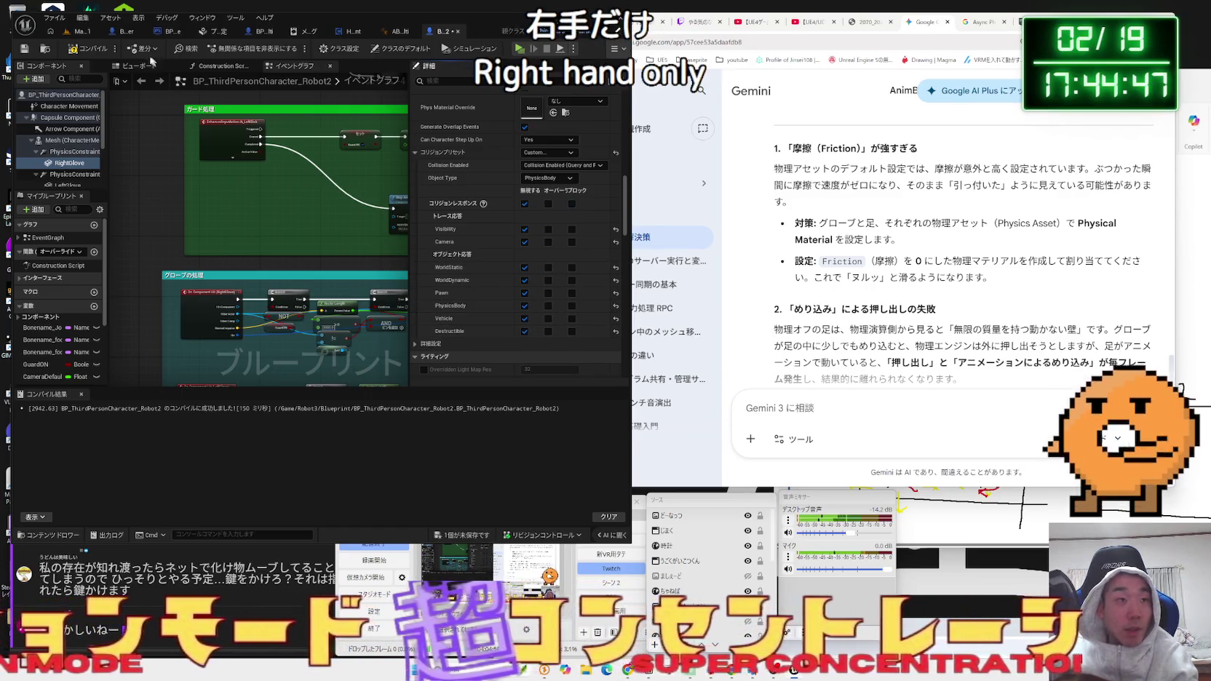
click(81, 31)
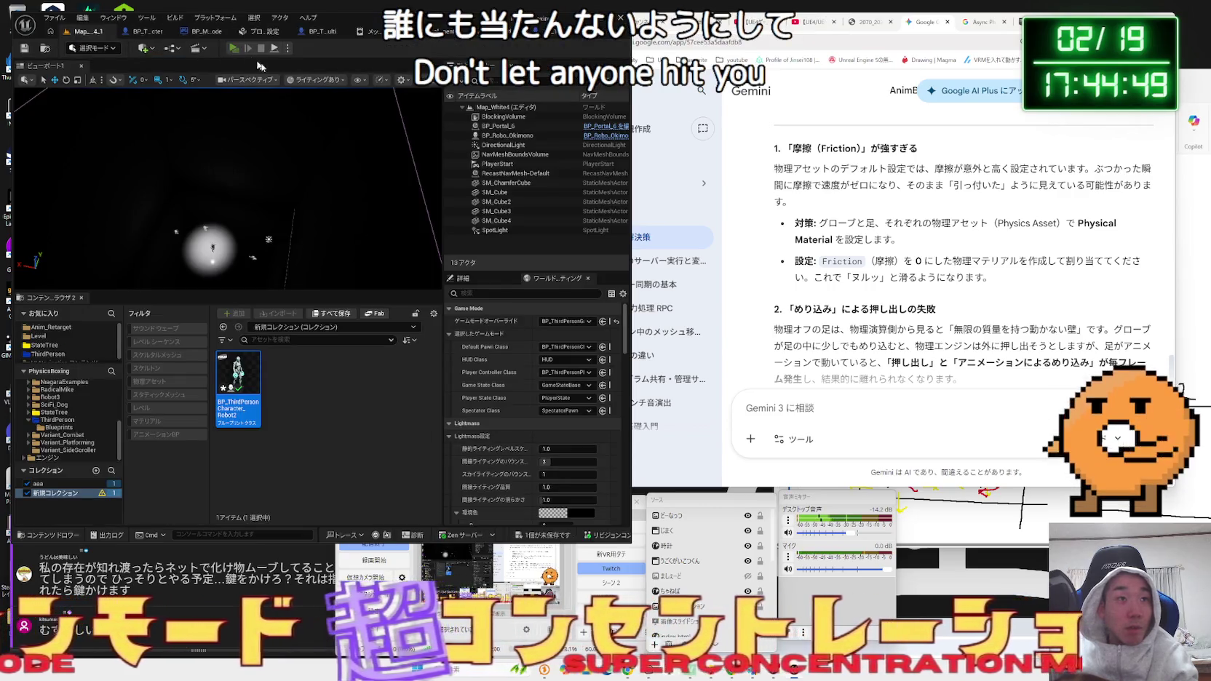
Play-test the punches with RightGlove ignoring collisions, then reopen BP_ThirdPersonCharacter_Robot2.
click(234, 48)
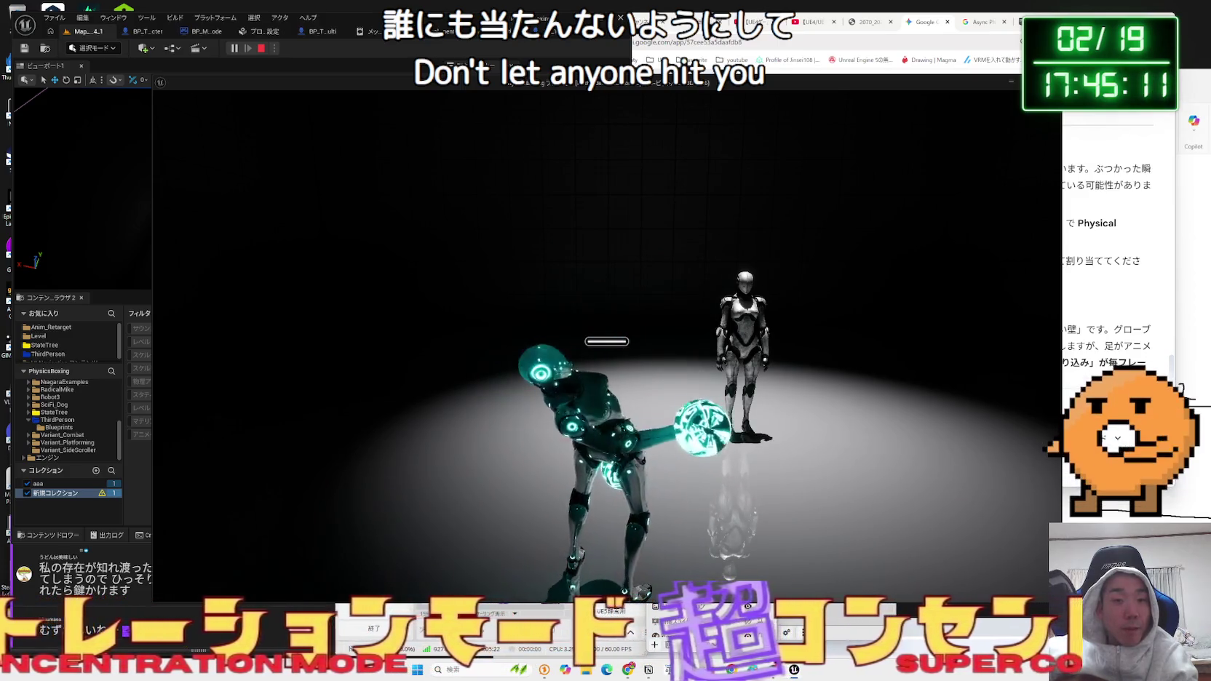
key(Escape)
click(548, 40)
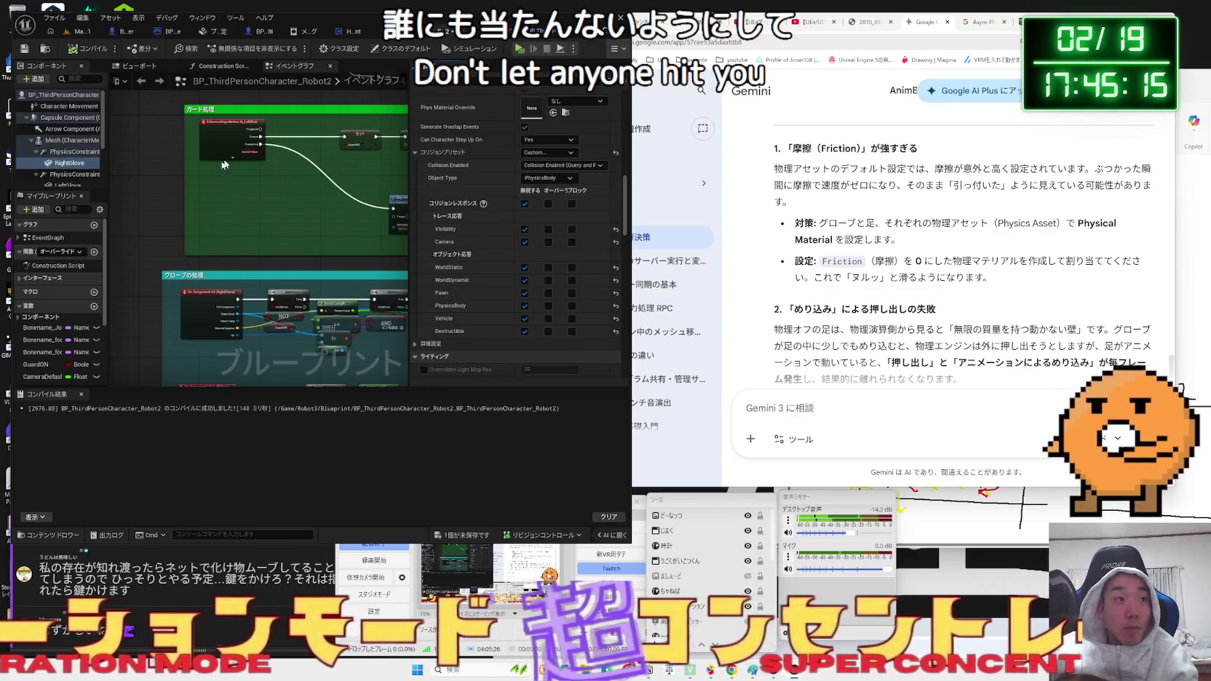
Set RightGlove to Block PhysicsBody again and run two play tests from the level map.
click(572, 306)
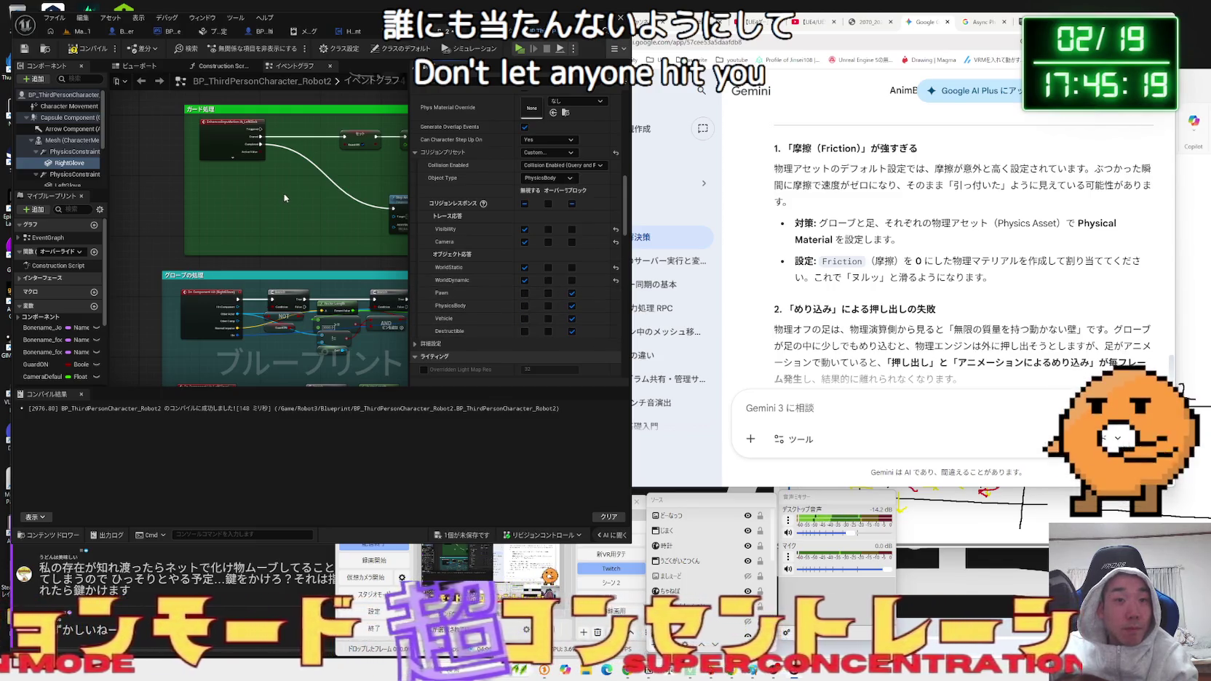
click(77, 33)
key(alt+p)
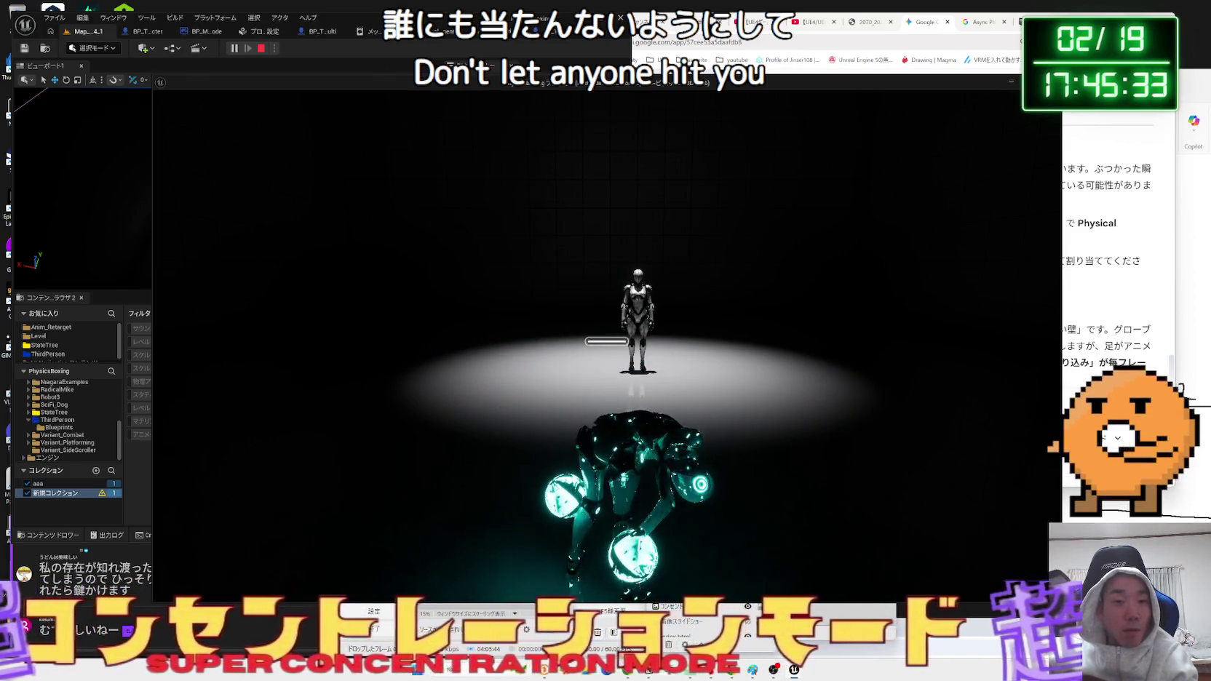
key(Escape)
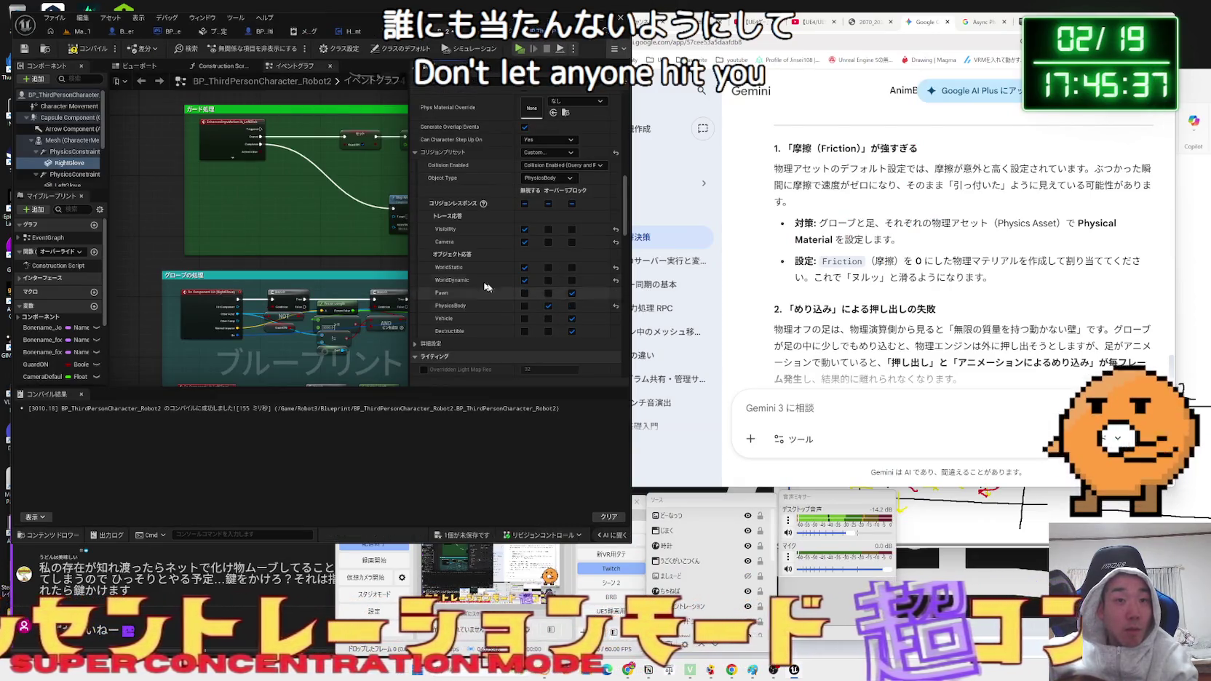
click(84, 32)
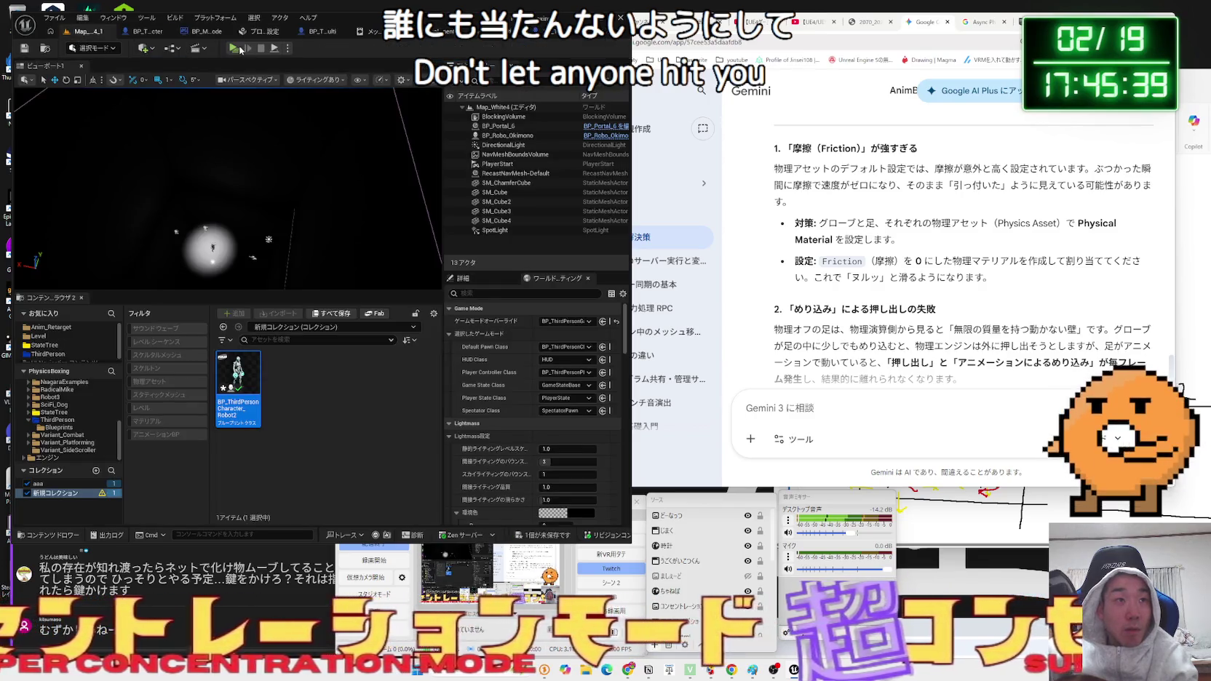
click(239, 49)
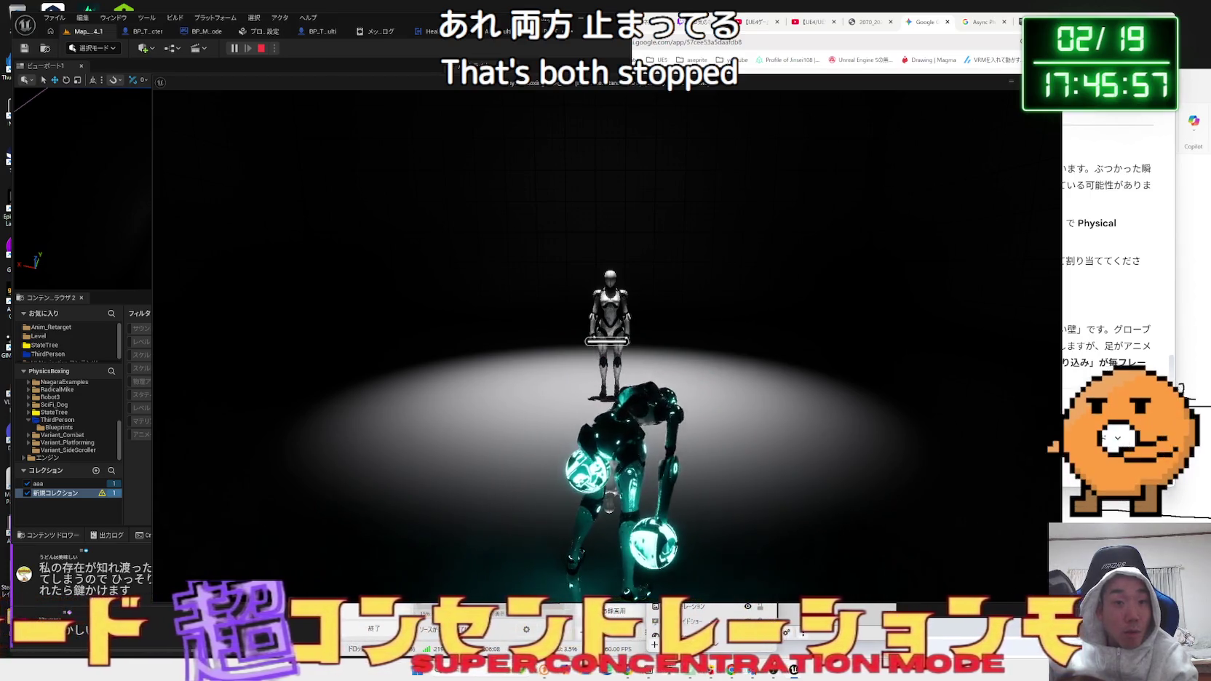
Make RightGlove block Destructible instead of Vehicle and save the player Blueprint.
key(Escape)
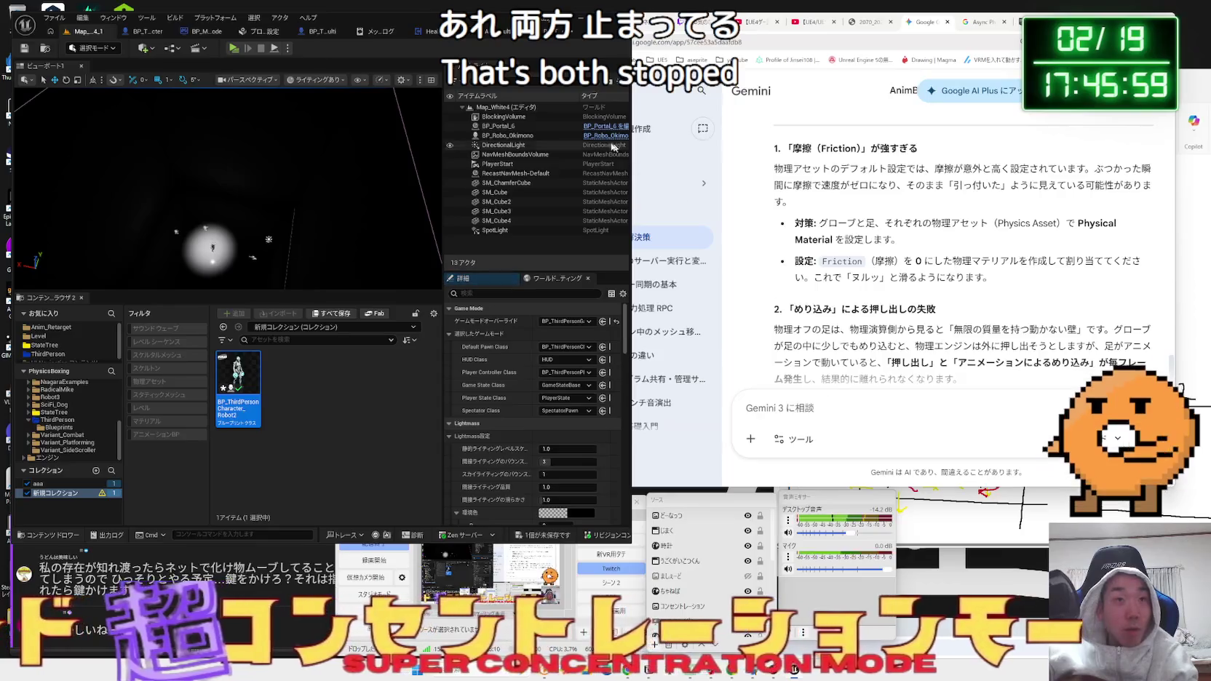
click(557, 32)
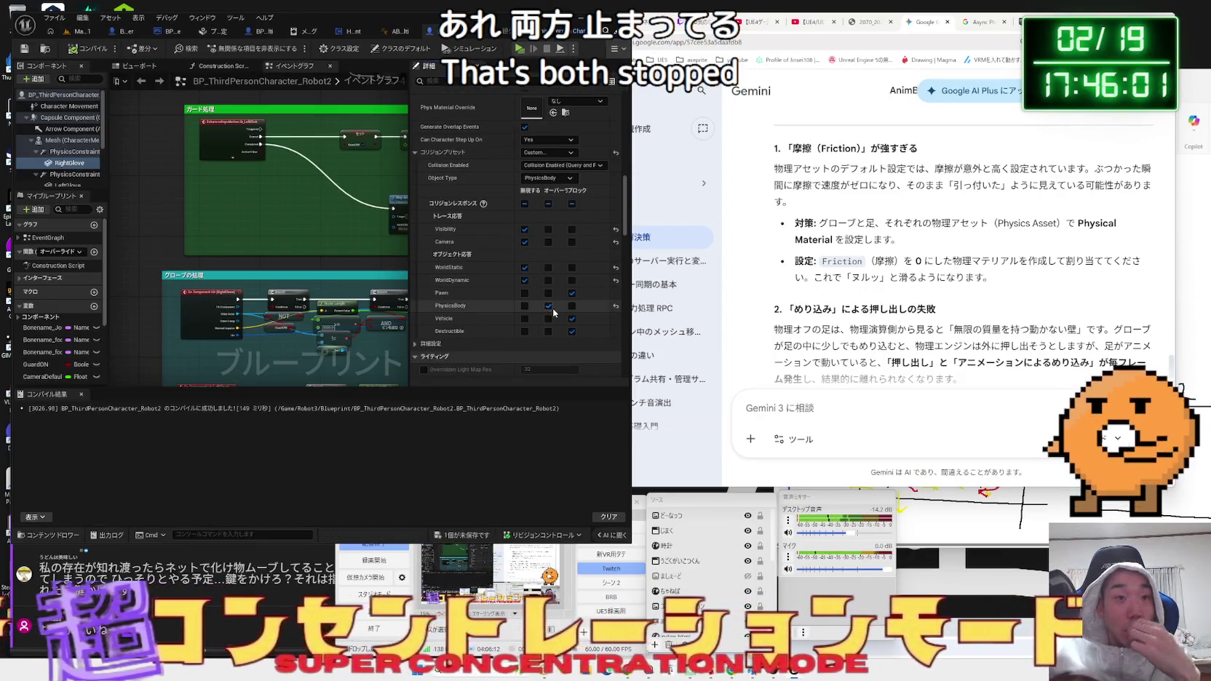
click(572, 331)
click(572, 318)
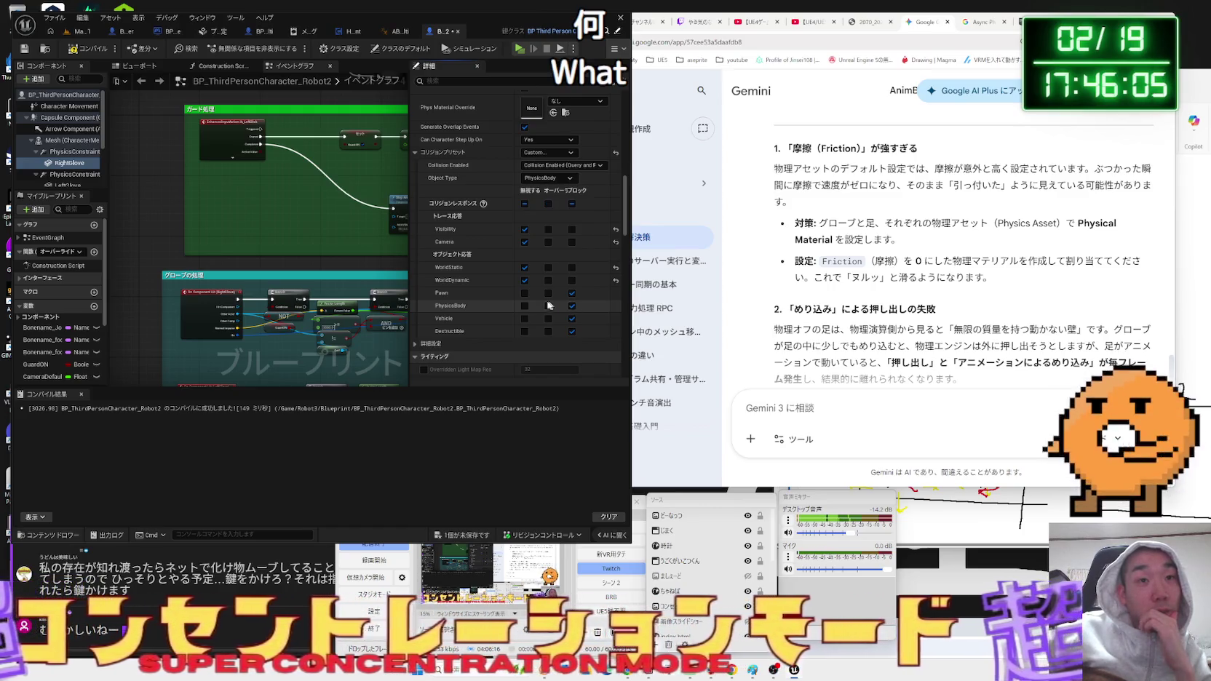
key(ctrl+s)
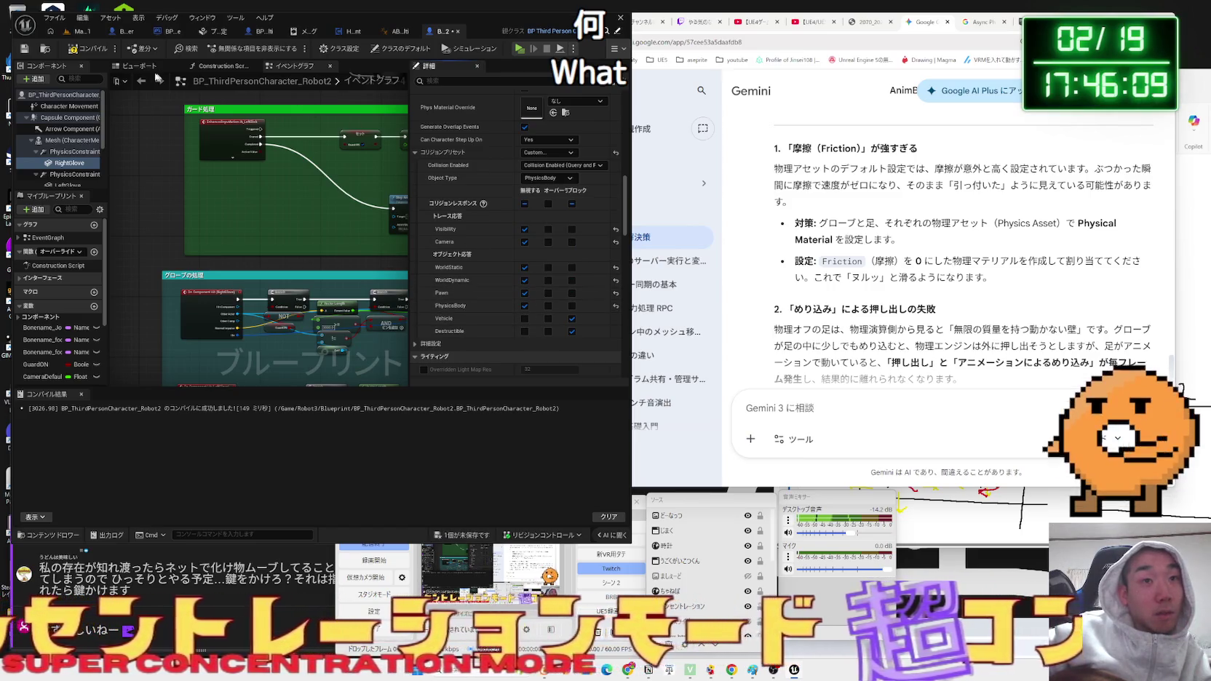
Play-test the robot fight again from the level map.
click(78, 31)
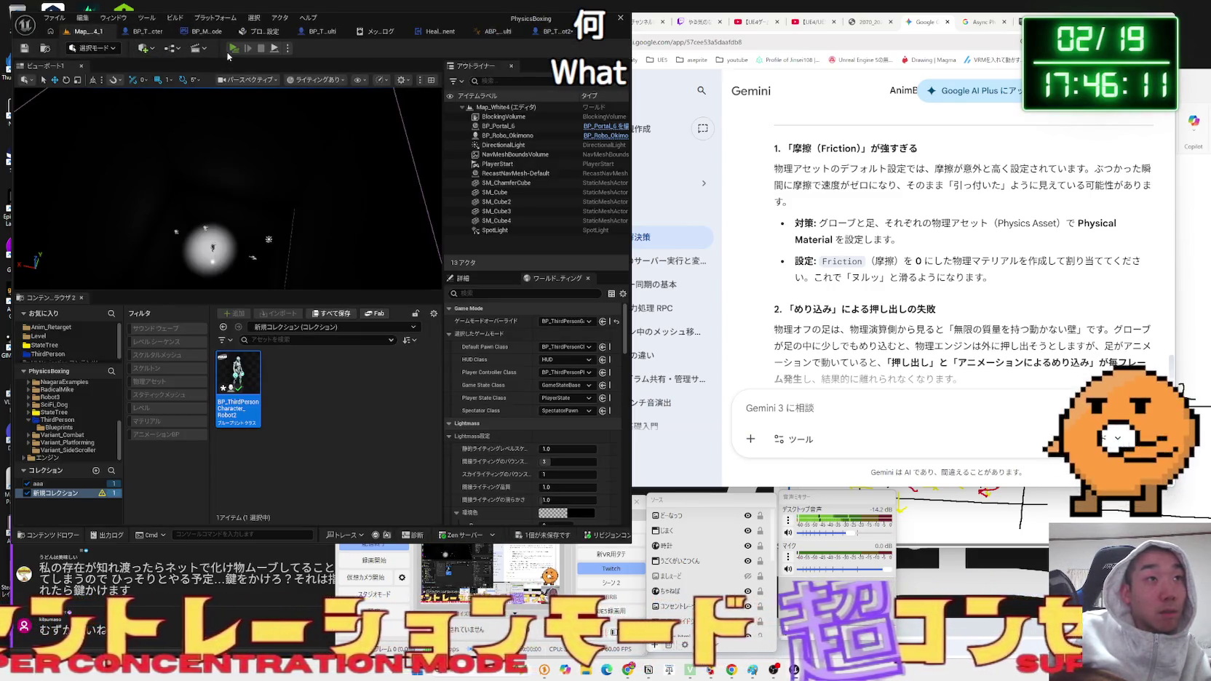
click(233, 49)
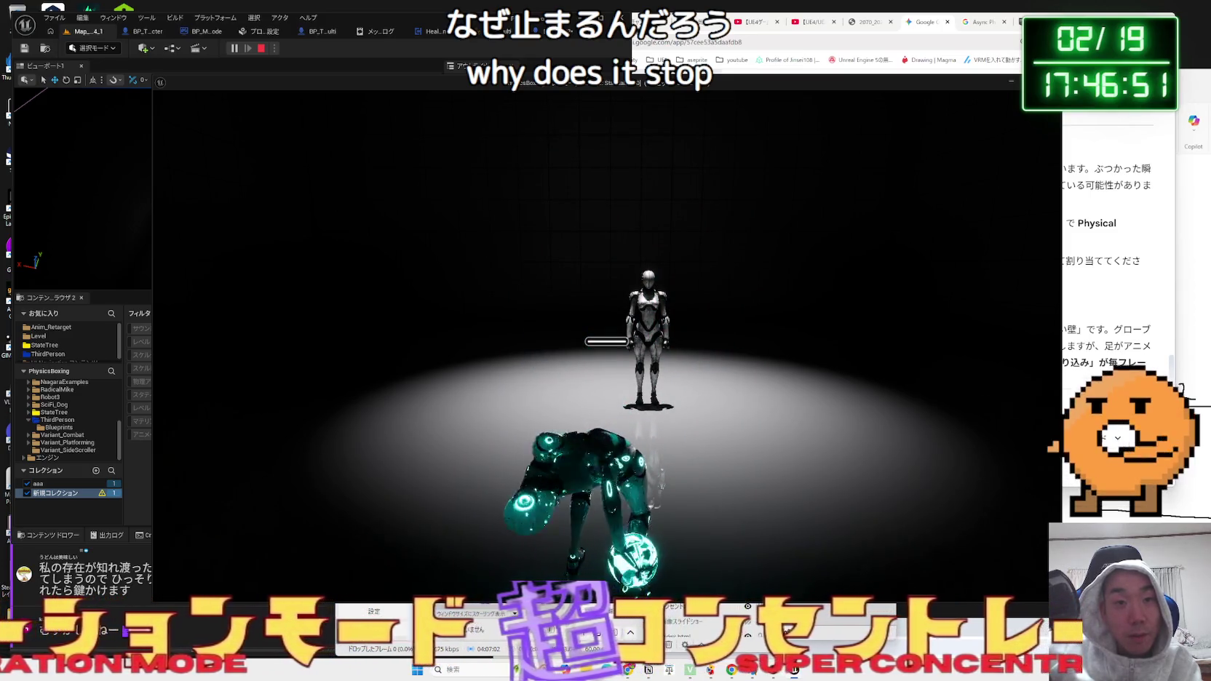
key(Escape)
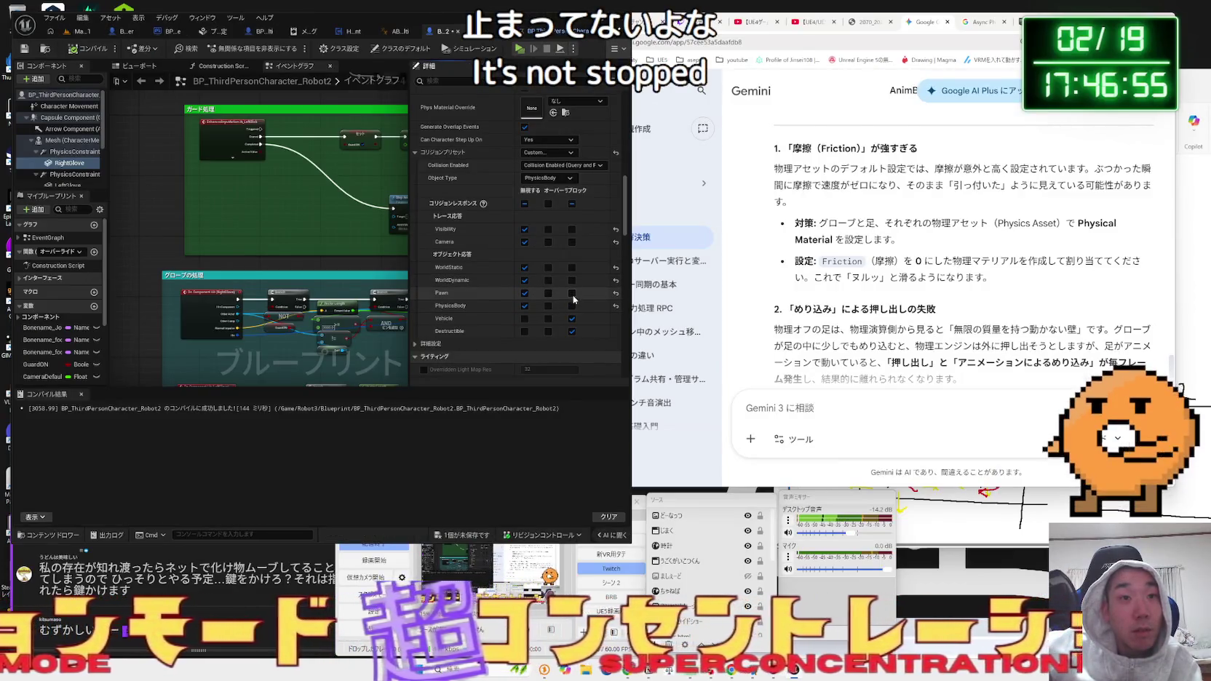
Run a brief play test from the level map.
click(81, 32)
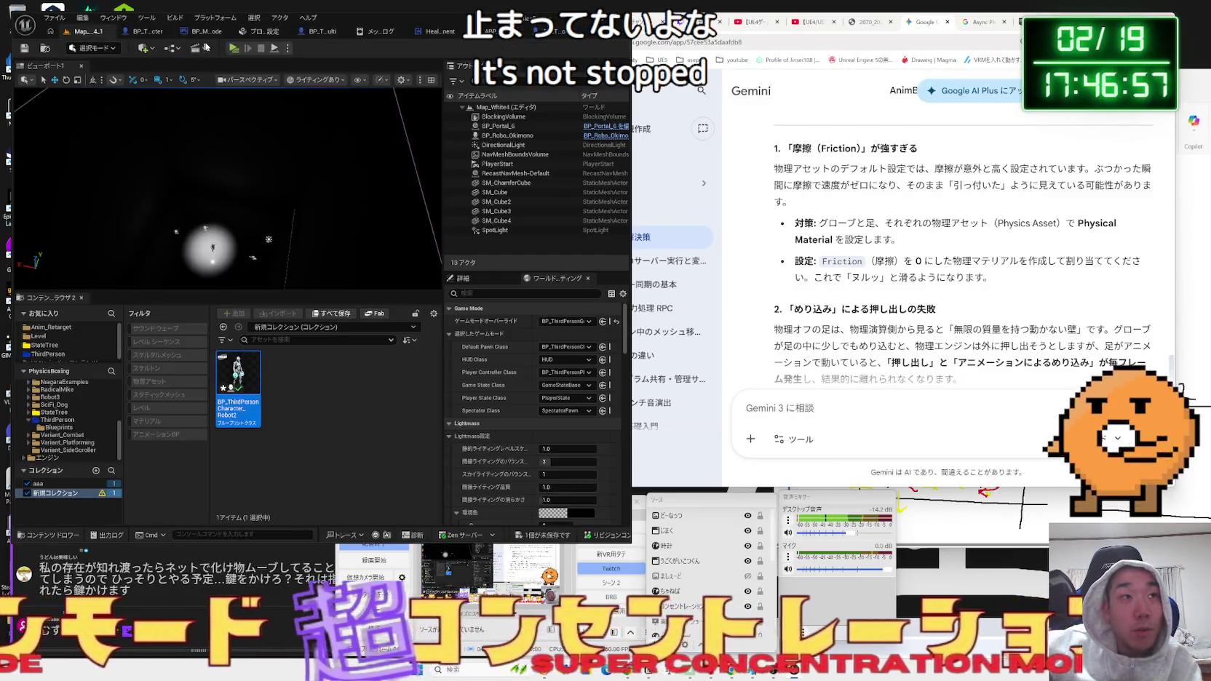
click(234, 50)
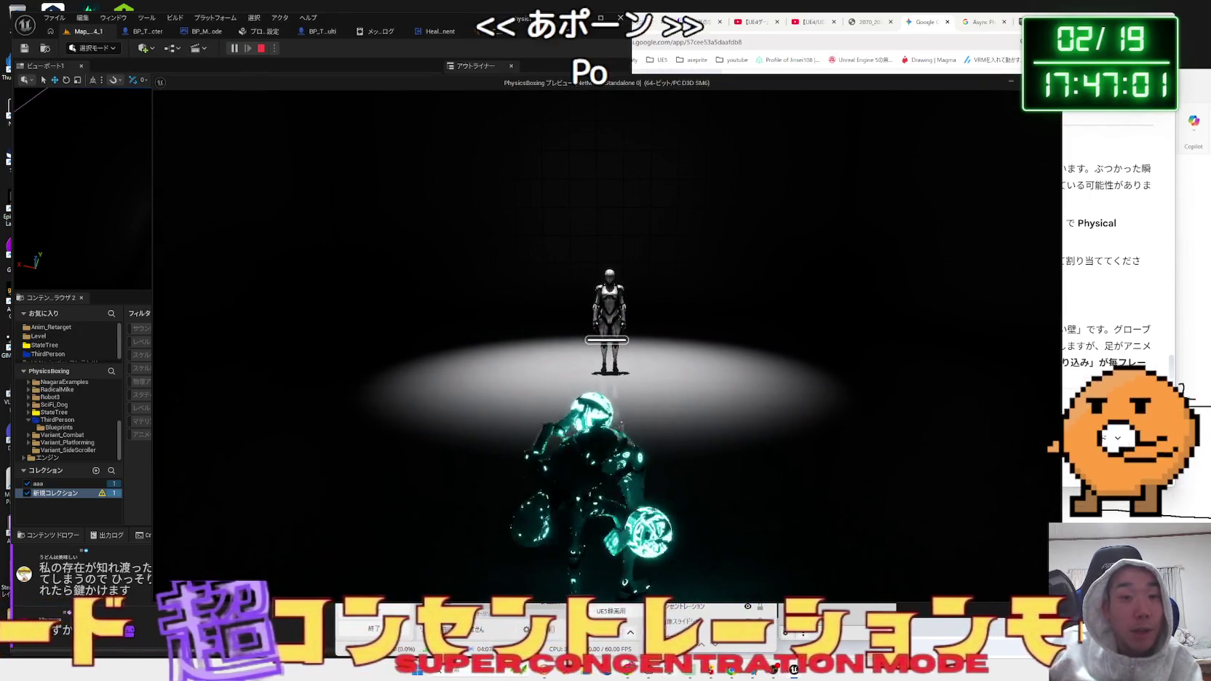
key(Escape)
Set the glove to Block Vehicle and Ignore Pawn, then play-test the new setting.
key(ctrl+Tab)
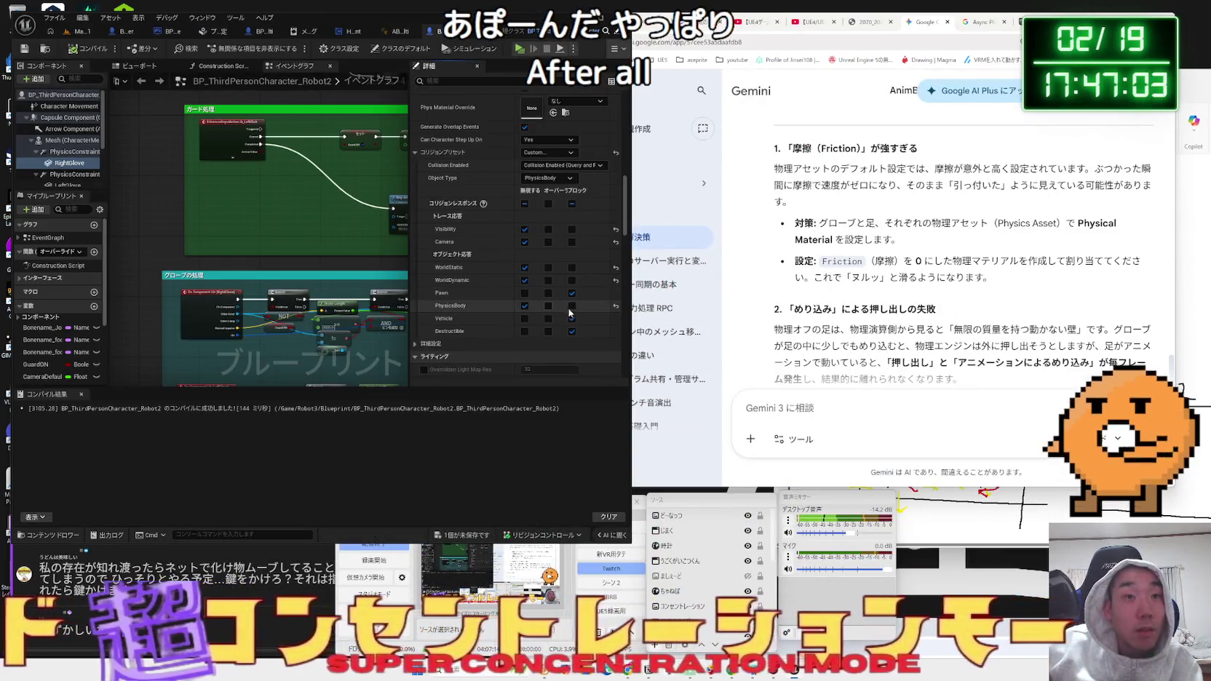
click(572, 317)
click(525, 293)
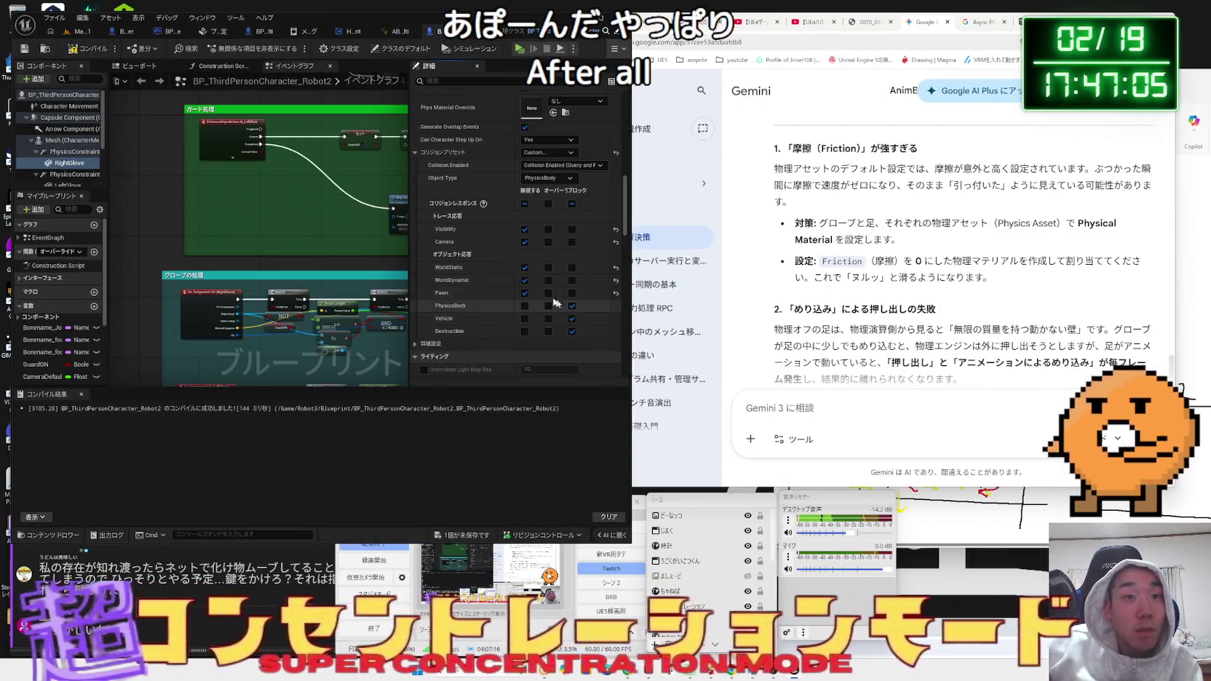
key(ctrl+Tab)
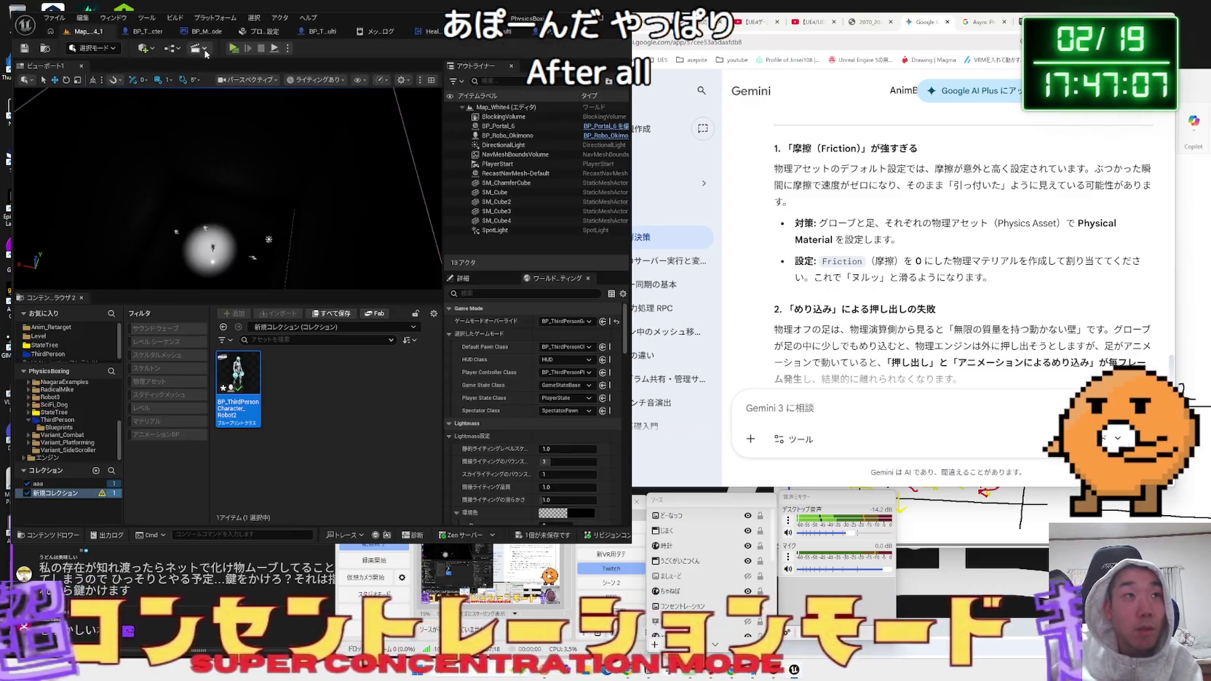
click(234, 49)
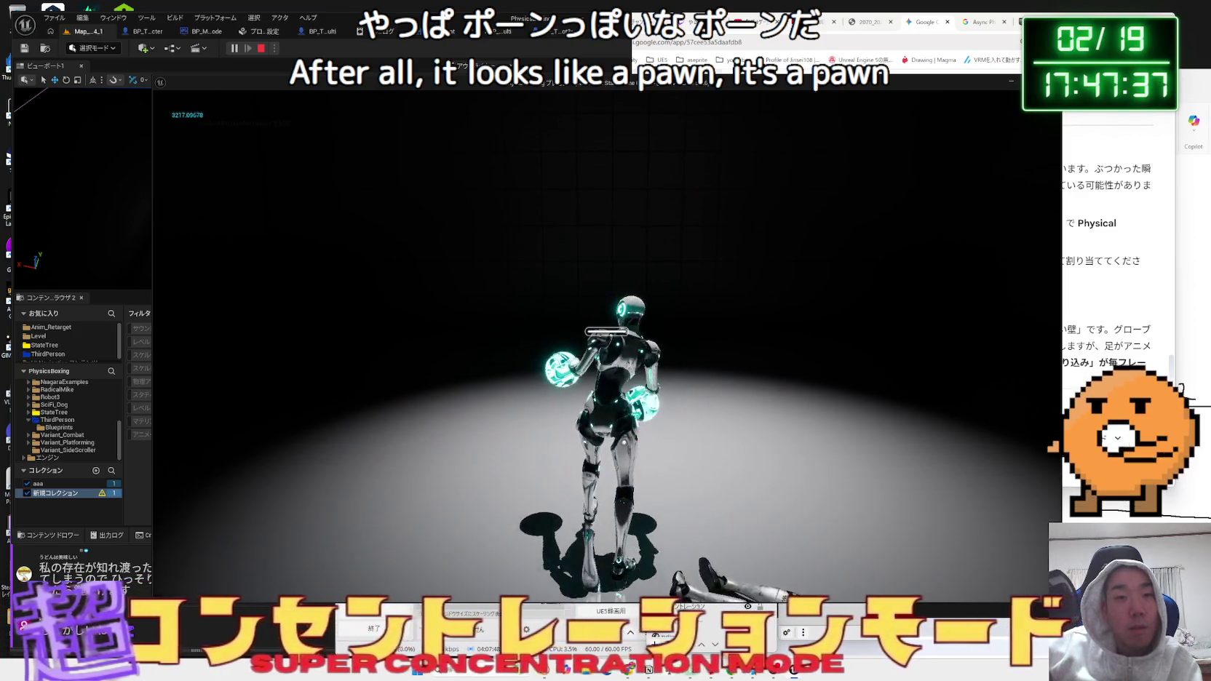
Replay the test running the player at the standing robot, then review the glove components in the Blueprint.
key(Escape)
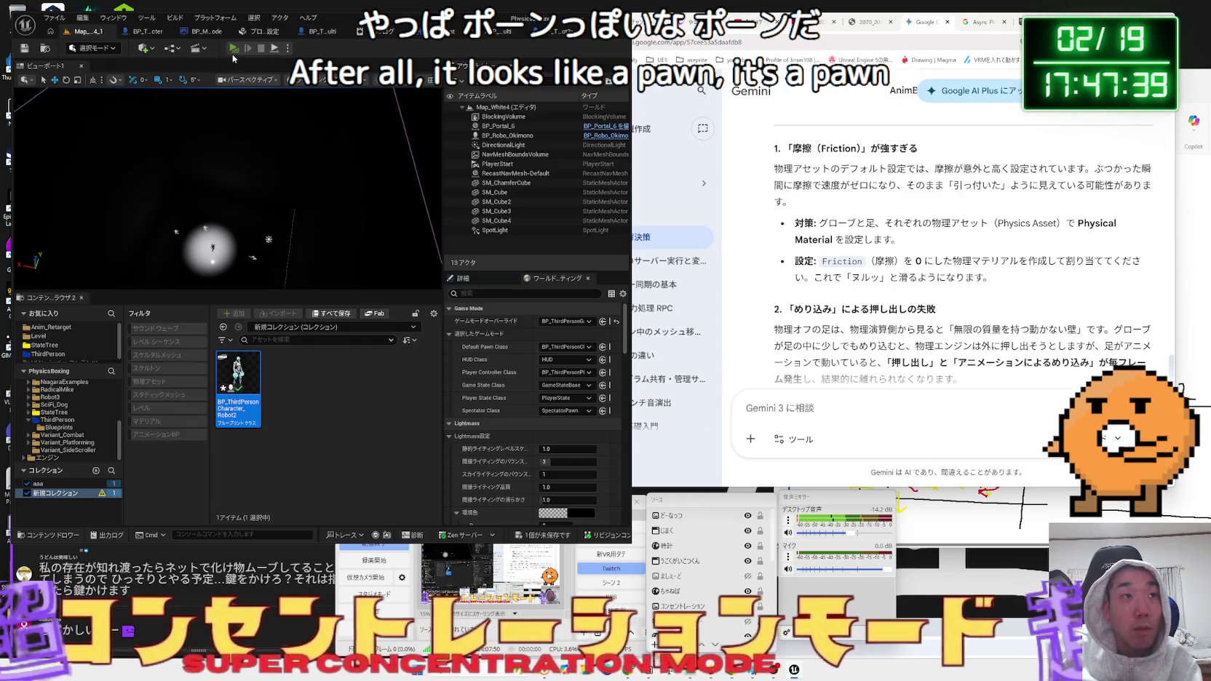
click(233, 49)
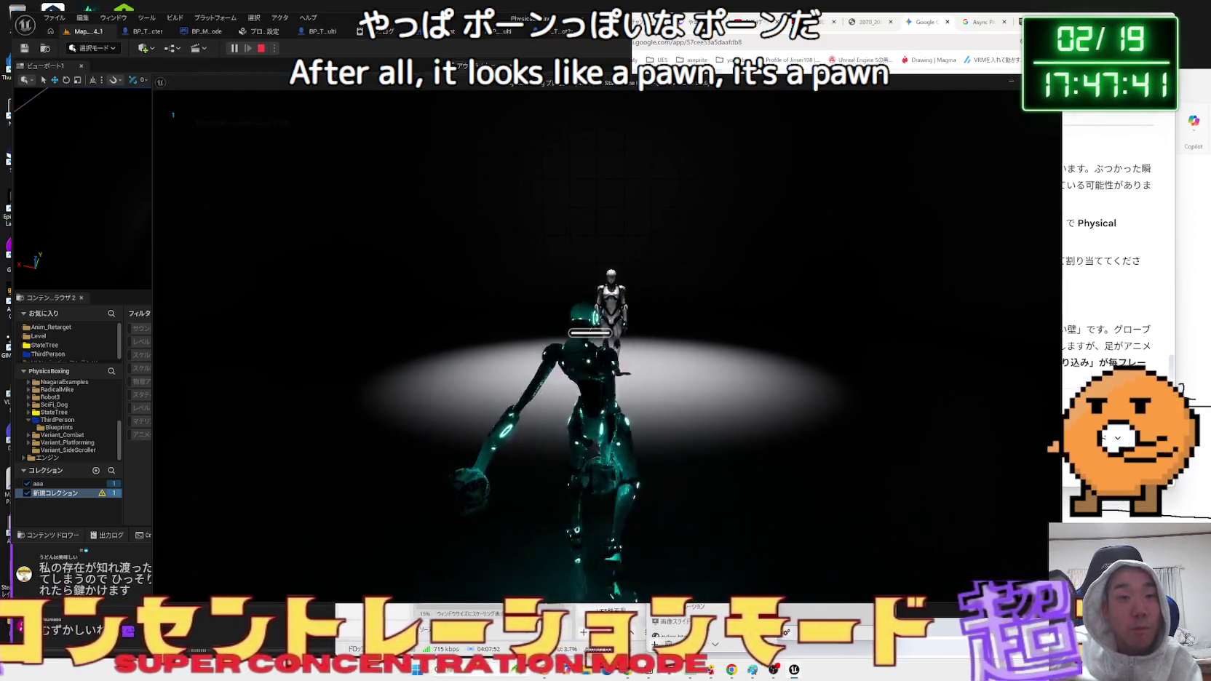
key(w)
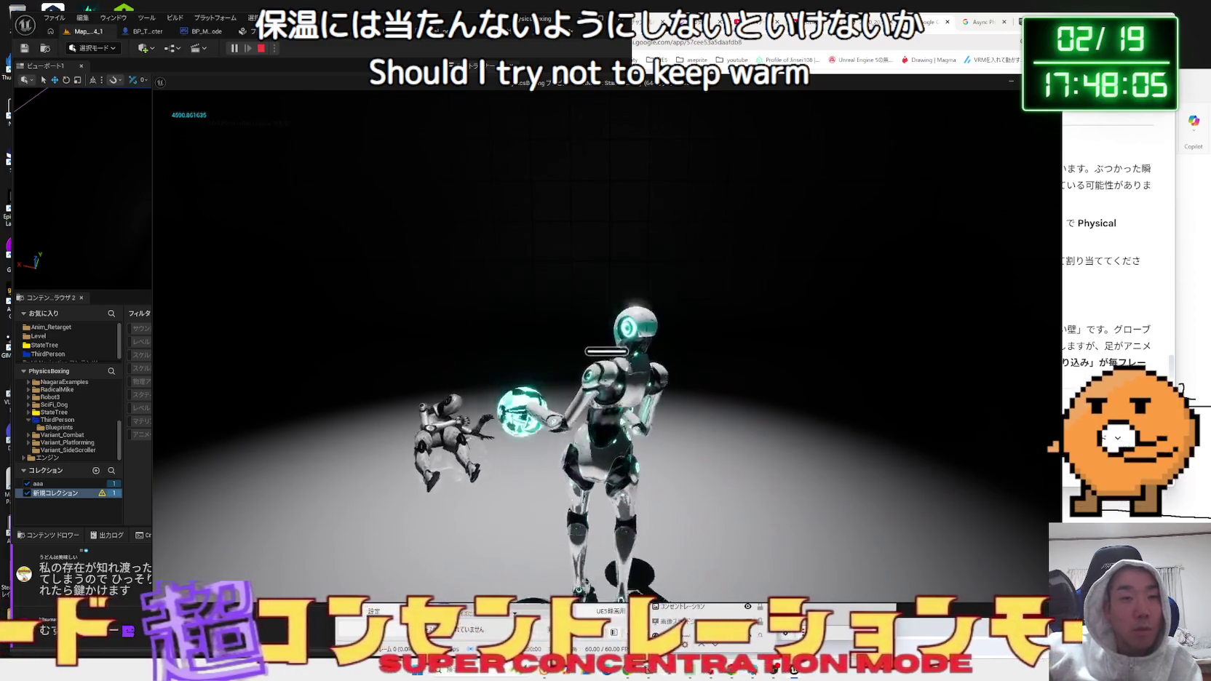
key(Escape)
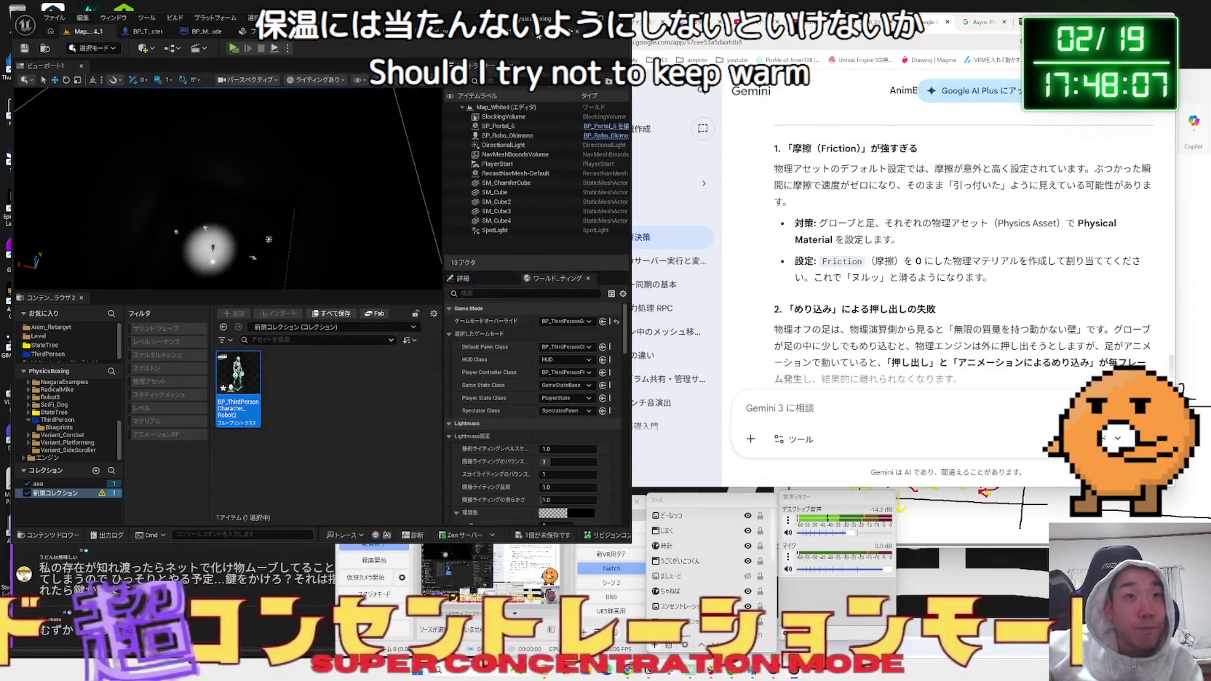
click(561, 33)
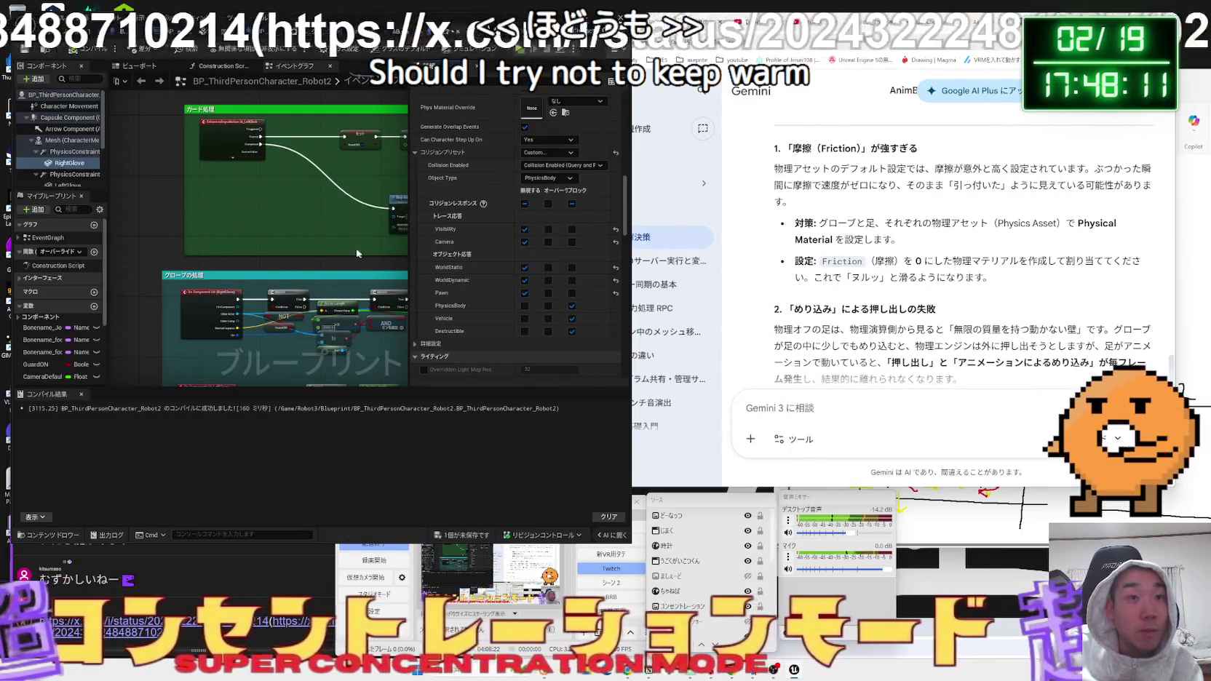
key(Down)
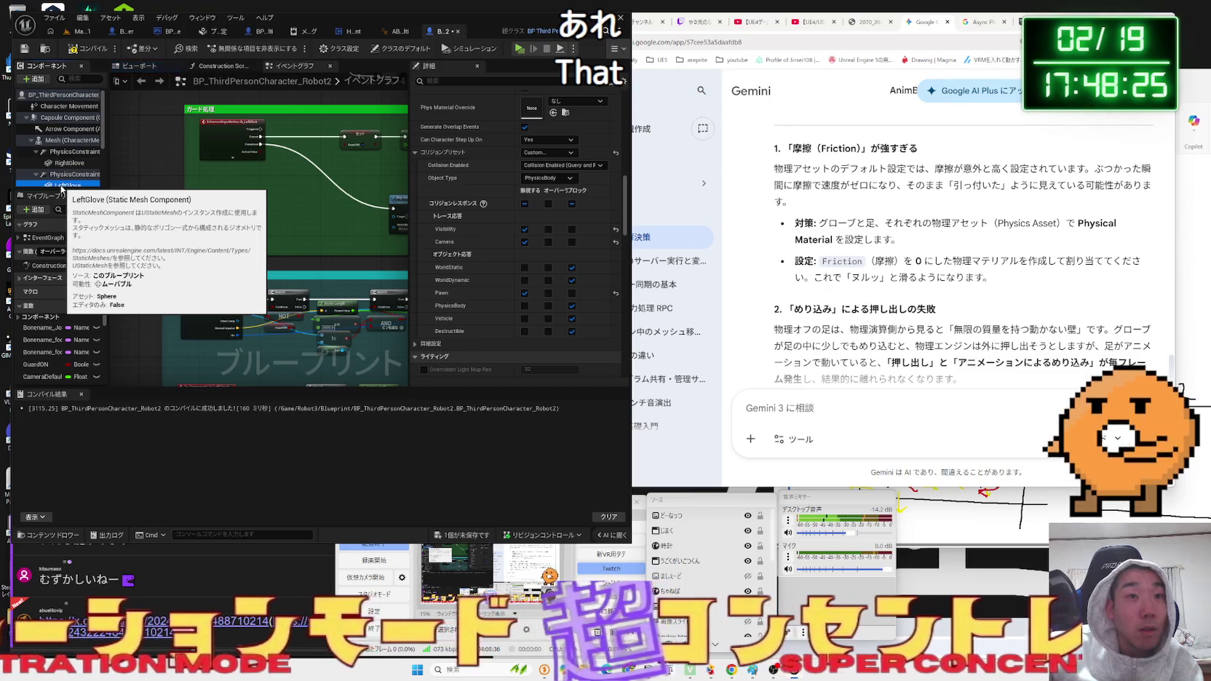
Play-test the RightGlove fix on Map_4_1, then open the x.com link from the stream chat.
click(65, 164)
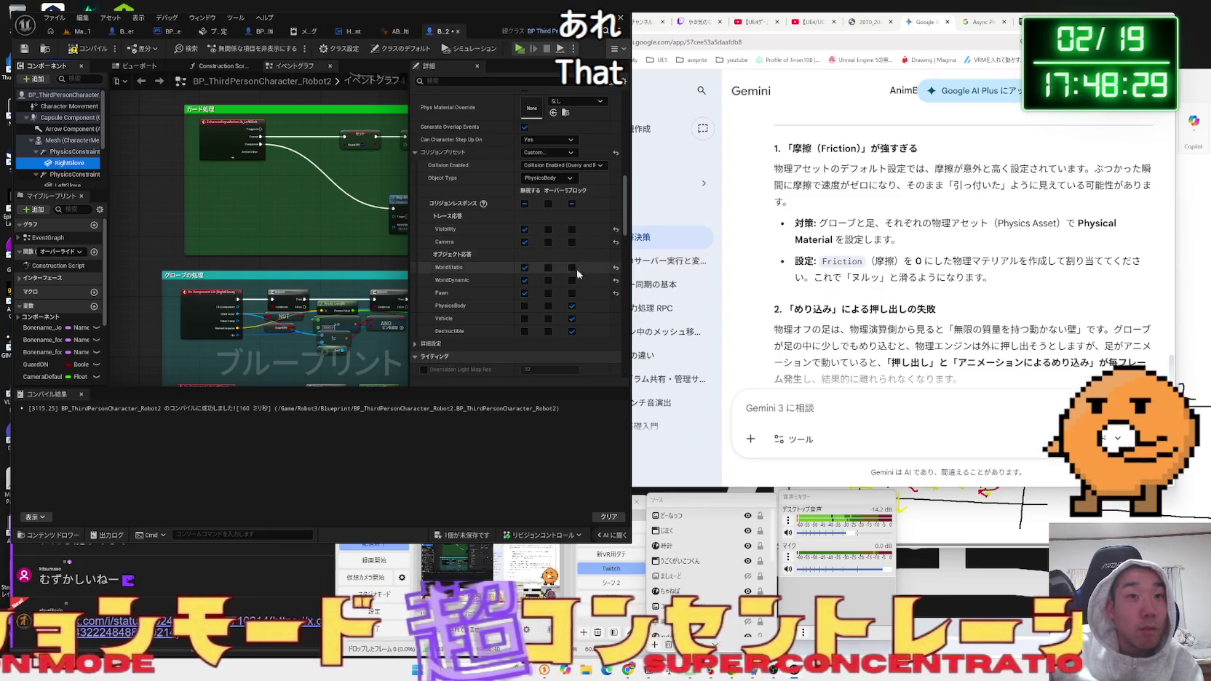
click(77, 33)
key(alt+p)
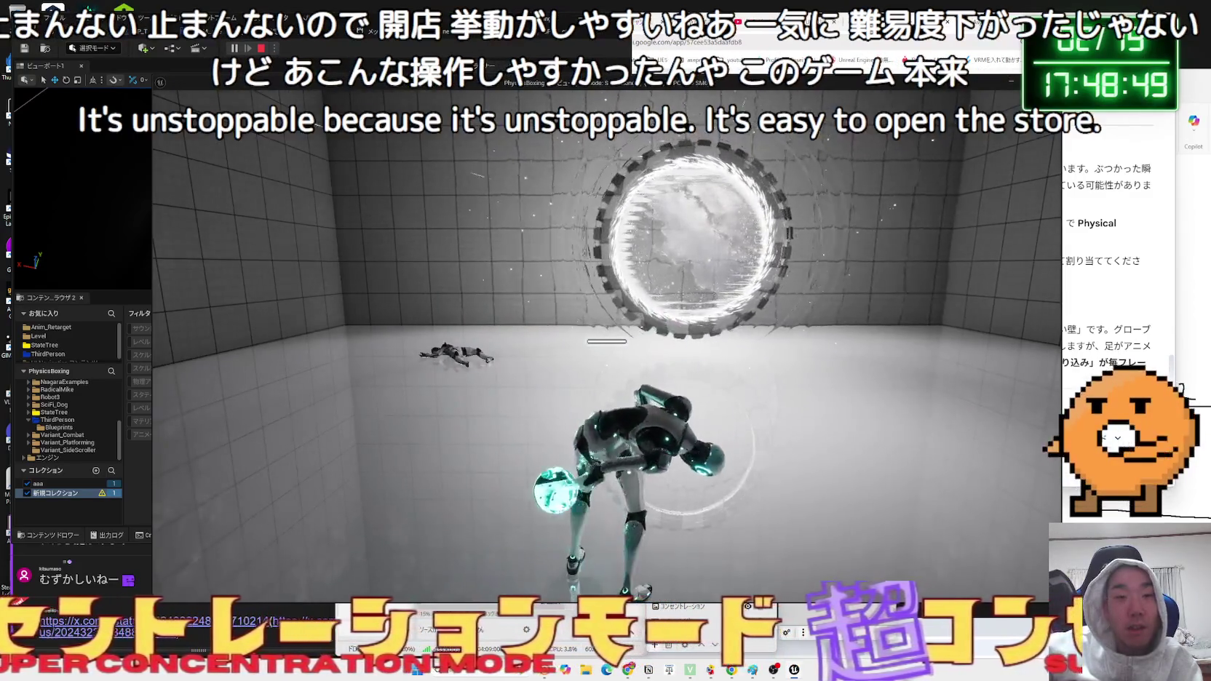
key(Escape)
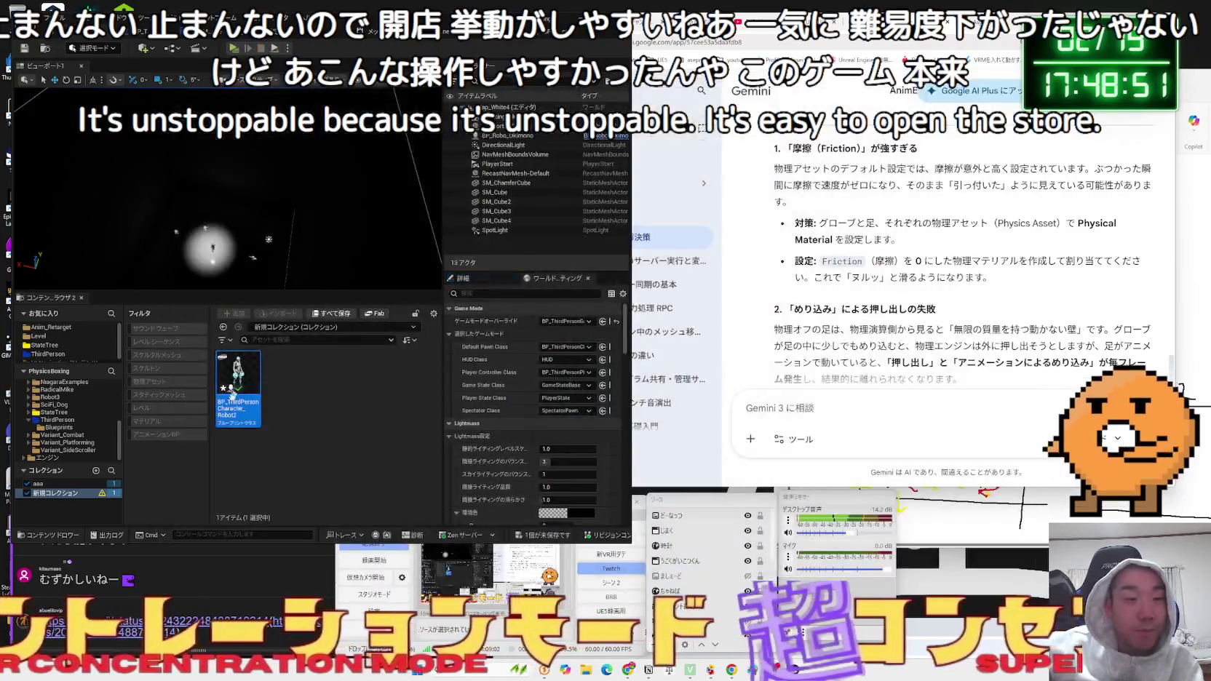
click(163, 624)
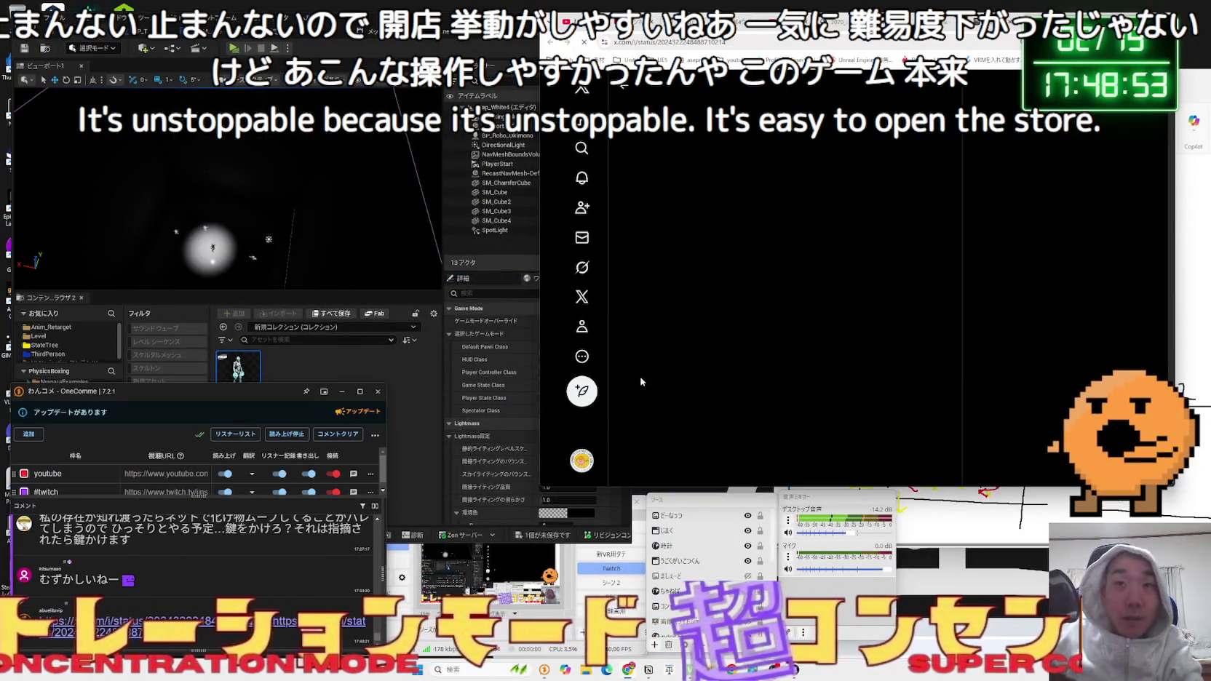
scroll(748, 314, down, 1)
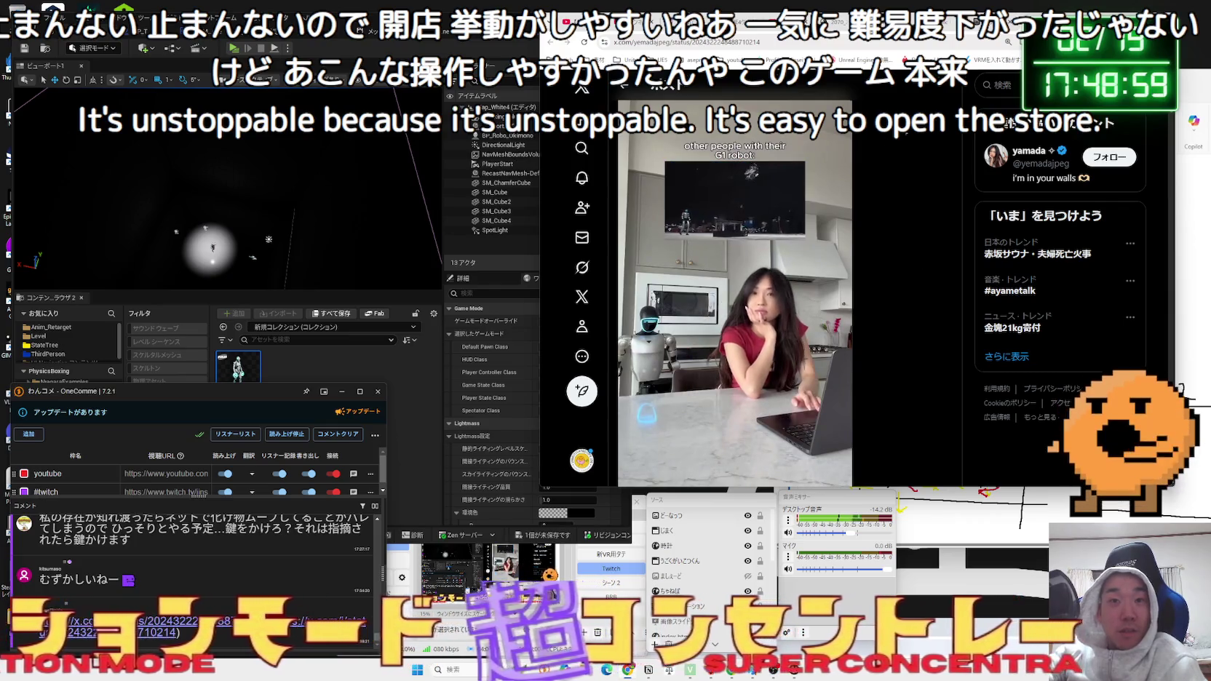
drag(1092, 28, 958, 50)
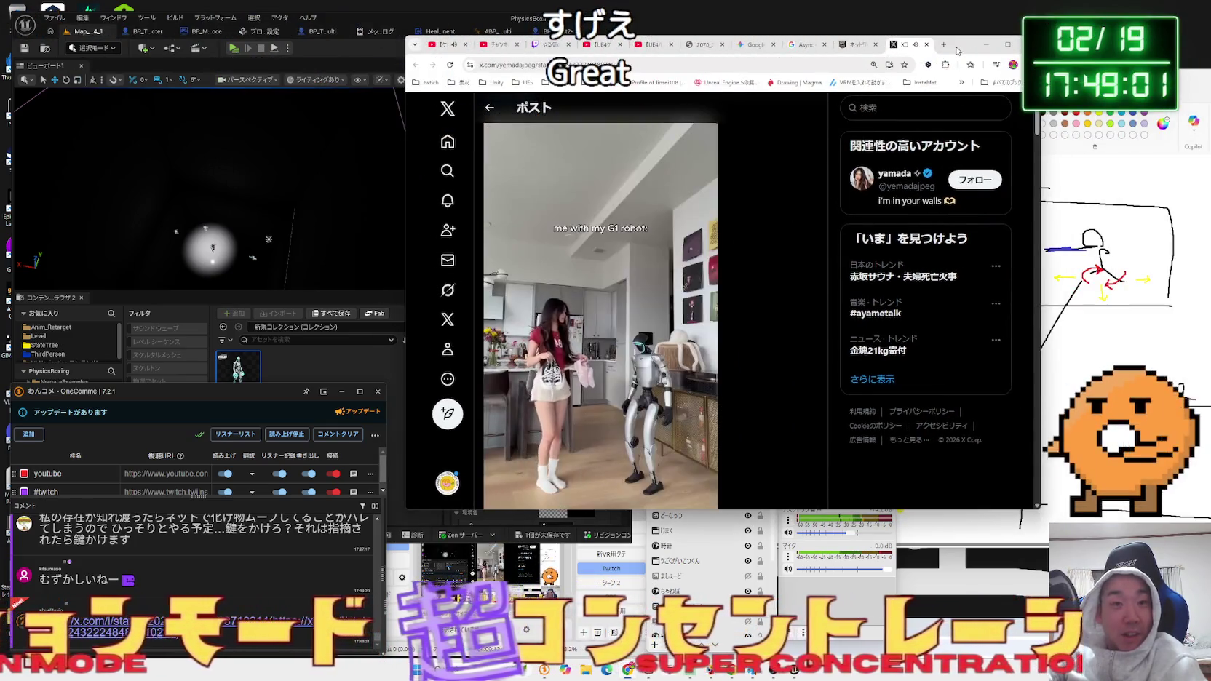
scroll(748, 377, down, 1)
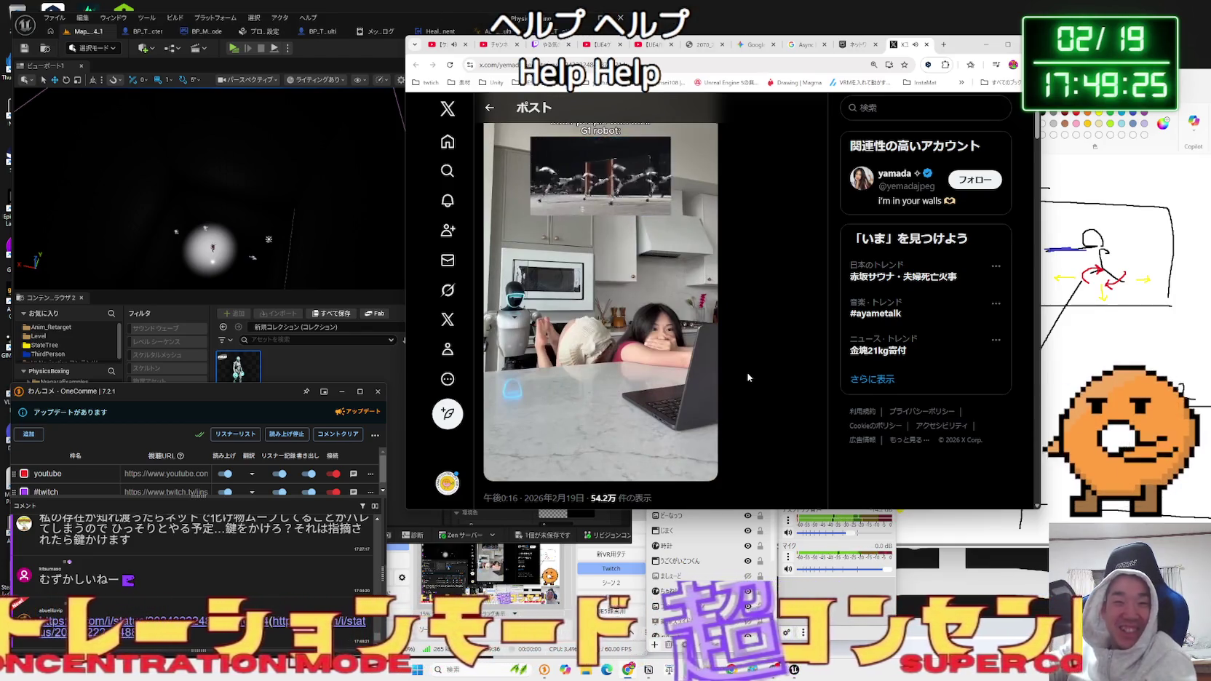
mouse_move(632, 387)
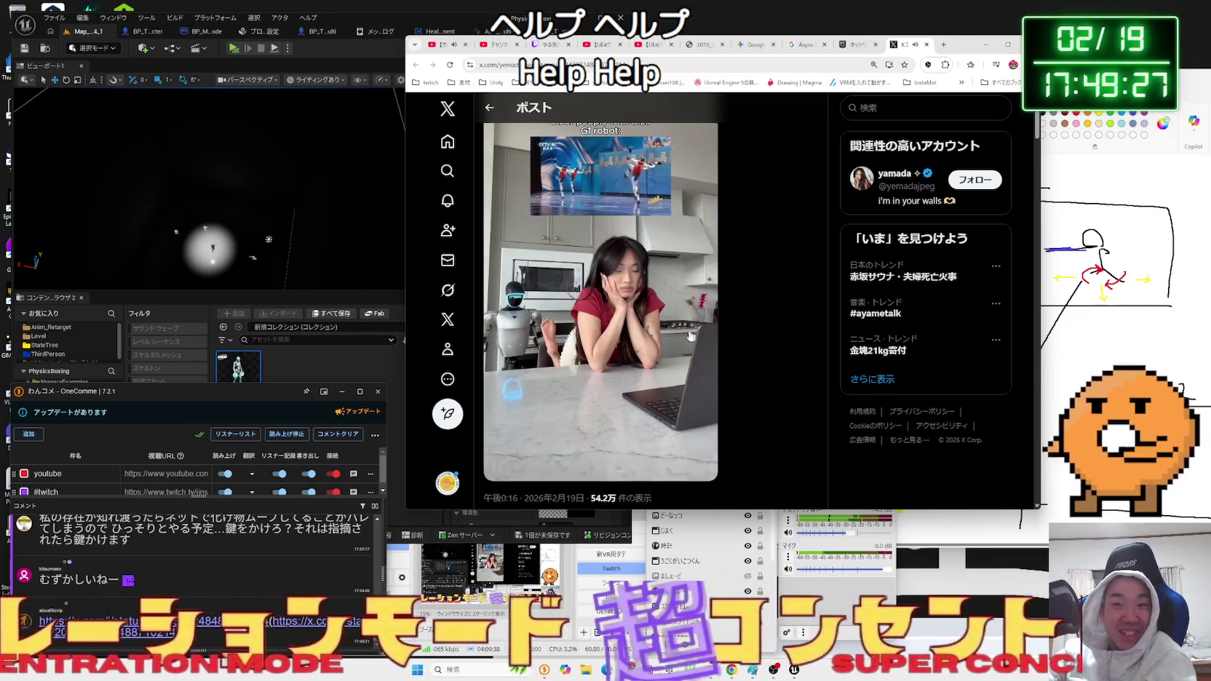
scroll(626, 390, down, 4)
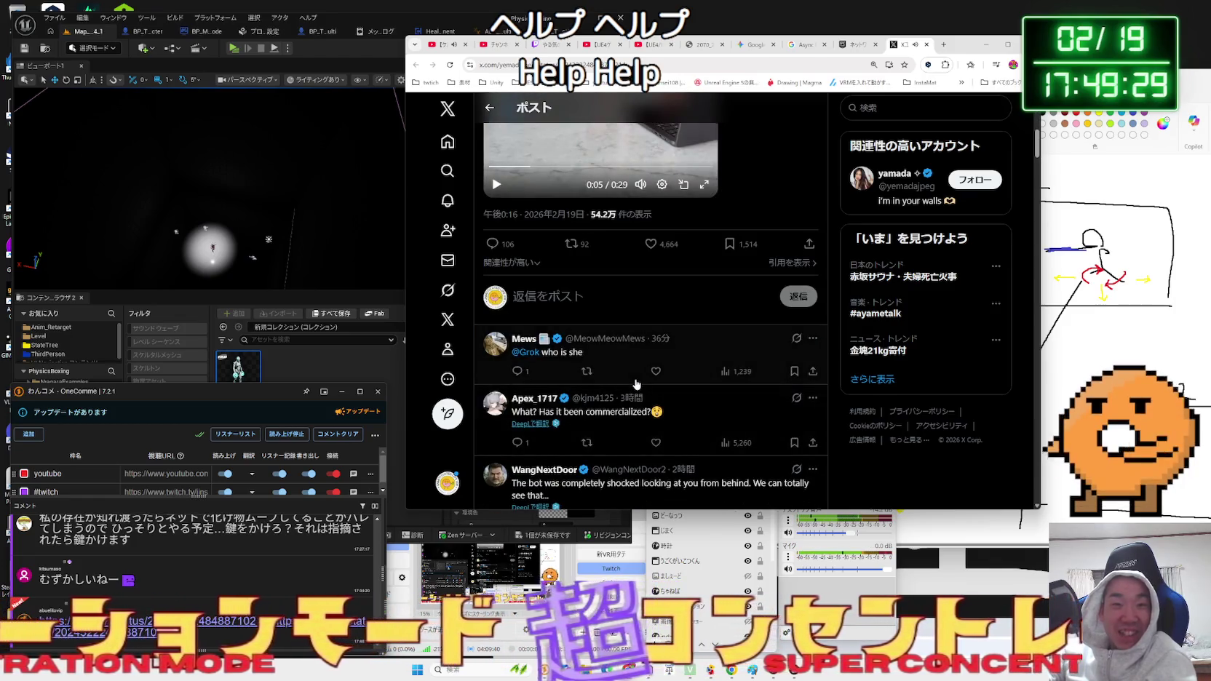
scroll(635, 384, up, 4)
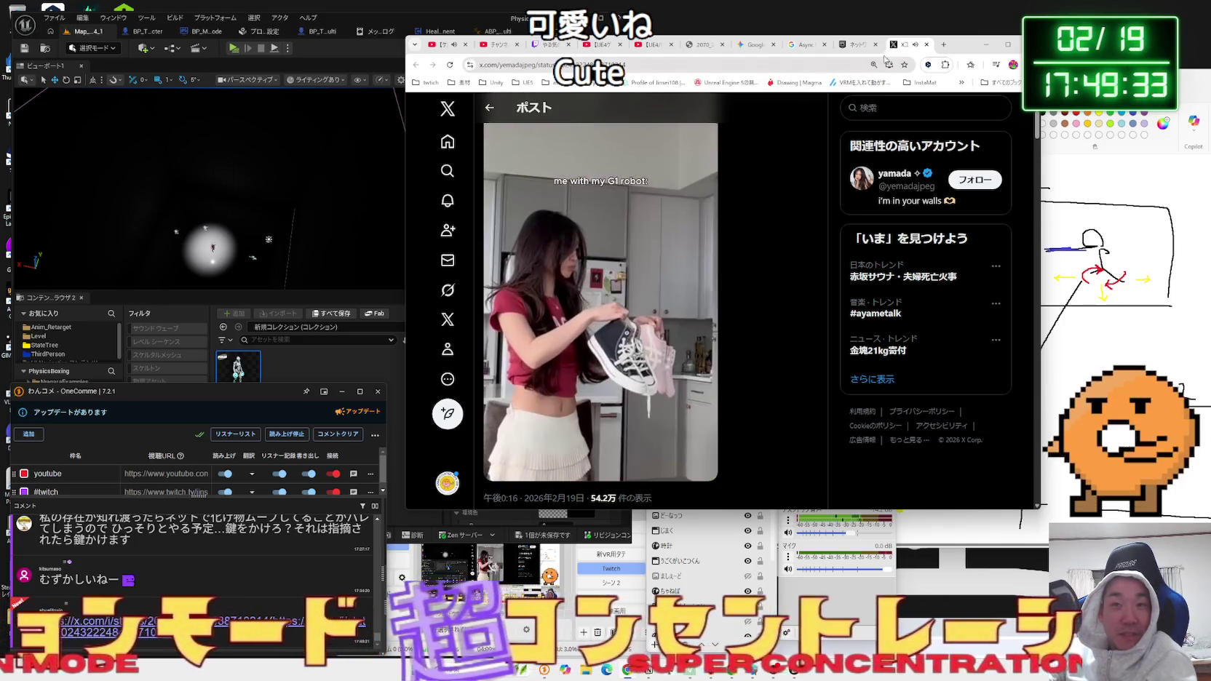
click(927, 45)
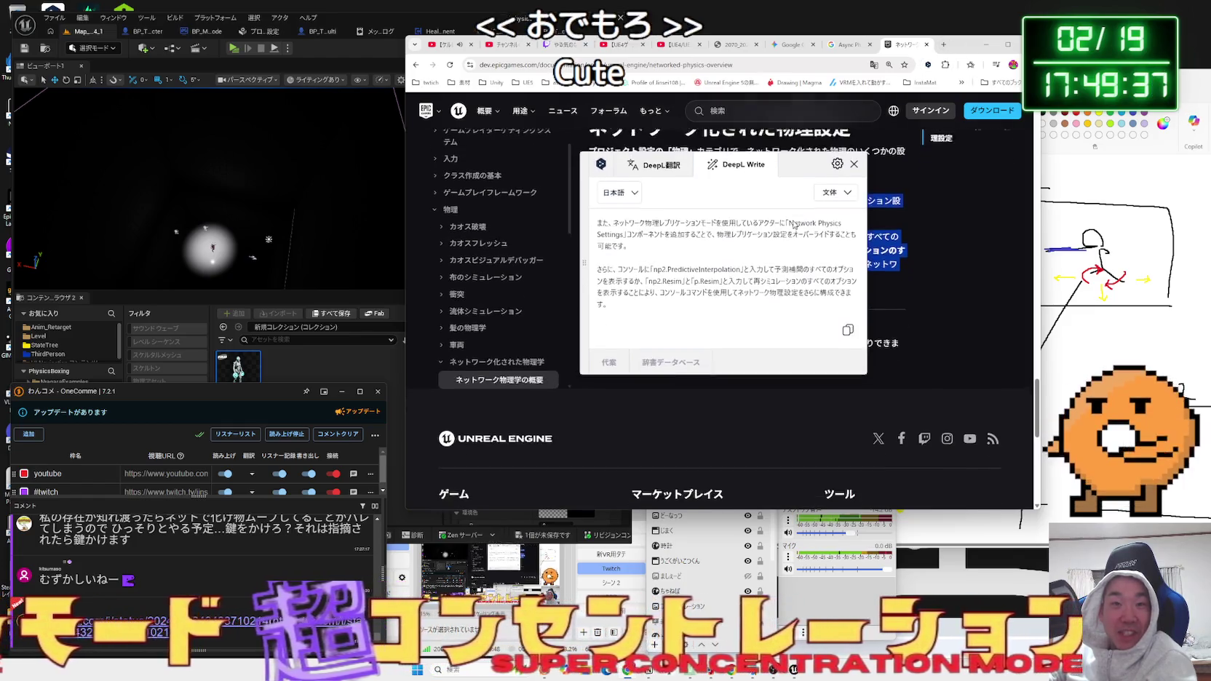
Dismiss the DeepL popup and close the docs and Google search tabs.
scroll(837, 218, up, 2)
click(855, 252)
click(856, 253)
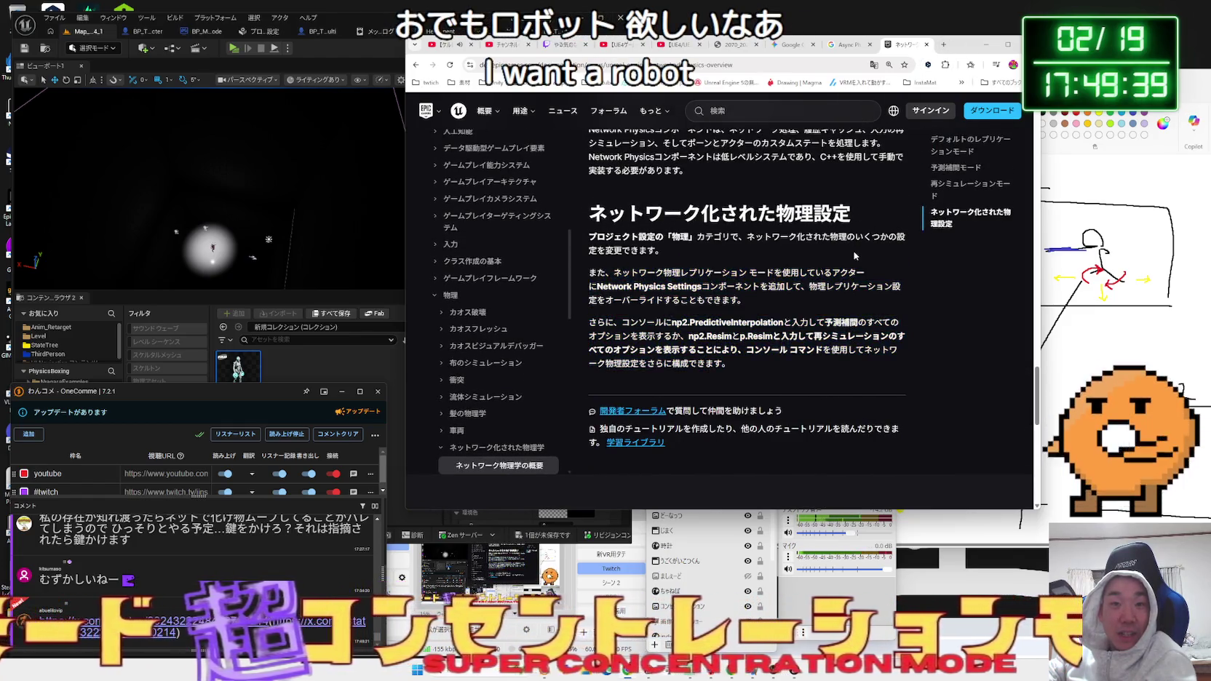
drag(943, 55, 973, 52)
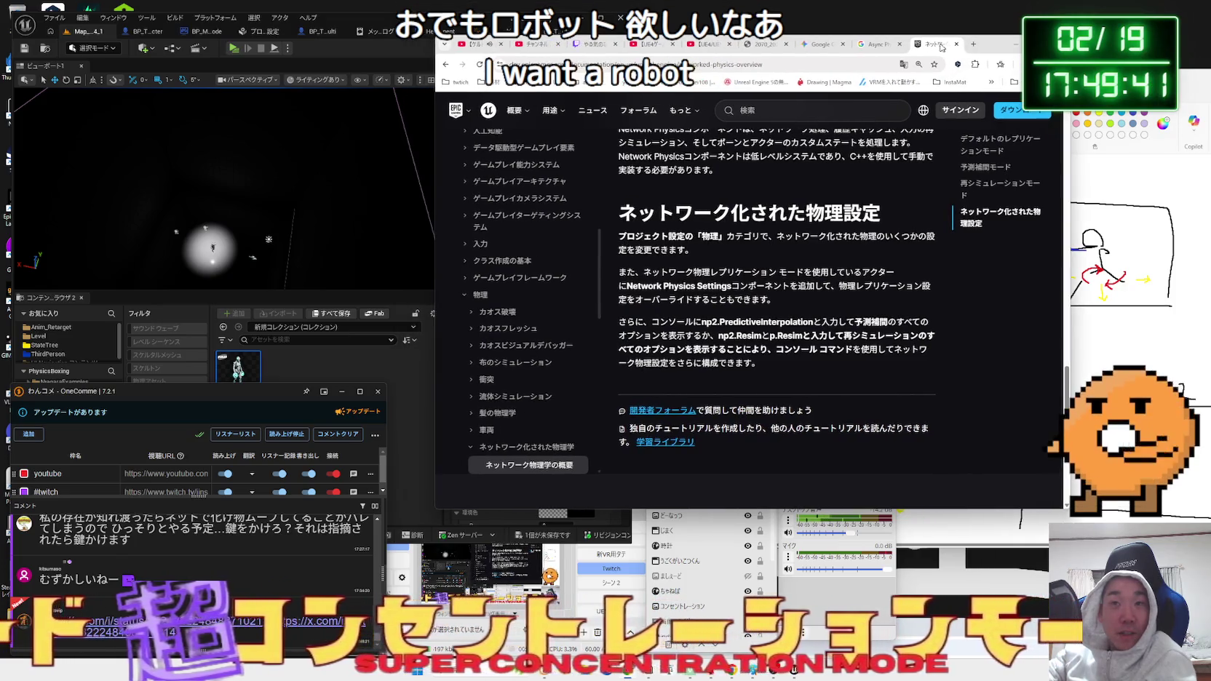
click(954, 45)
click(955, 45)
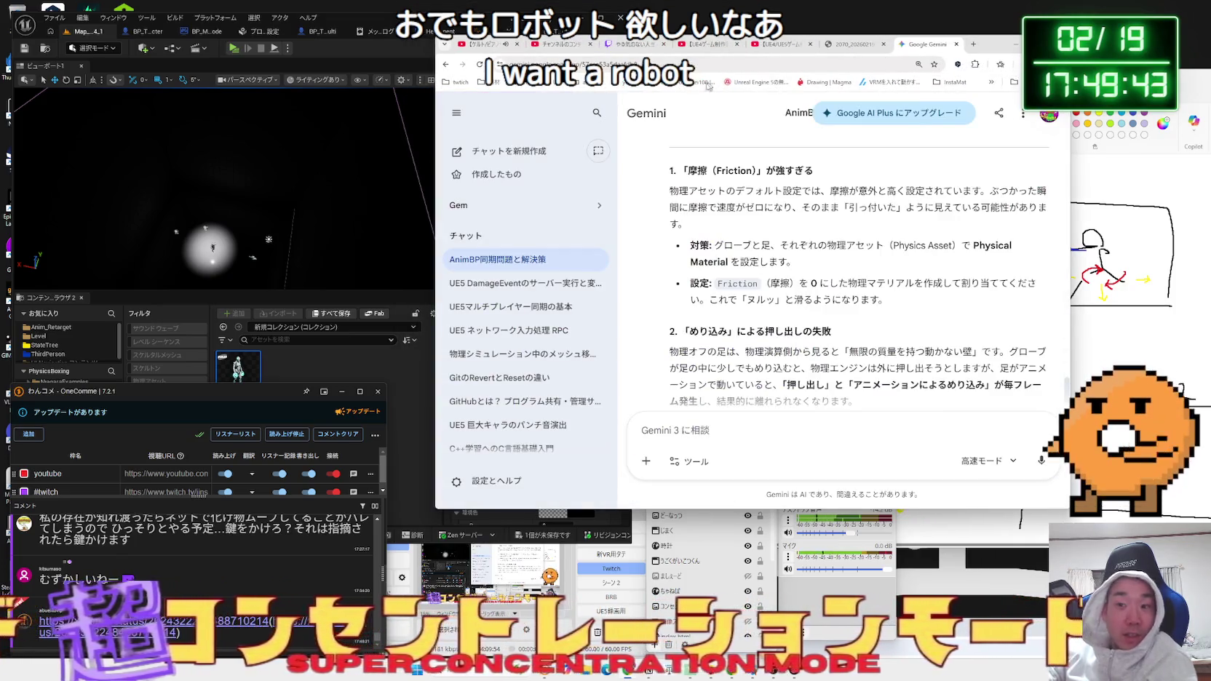
Return to Unreal Engine and open the Characters folder in the Content Browser.
click(400, 177)
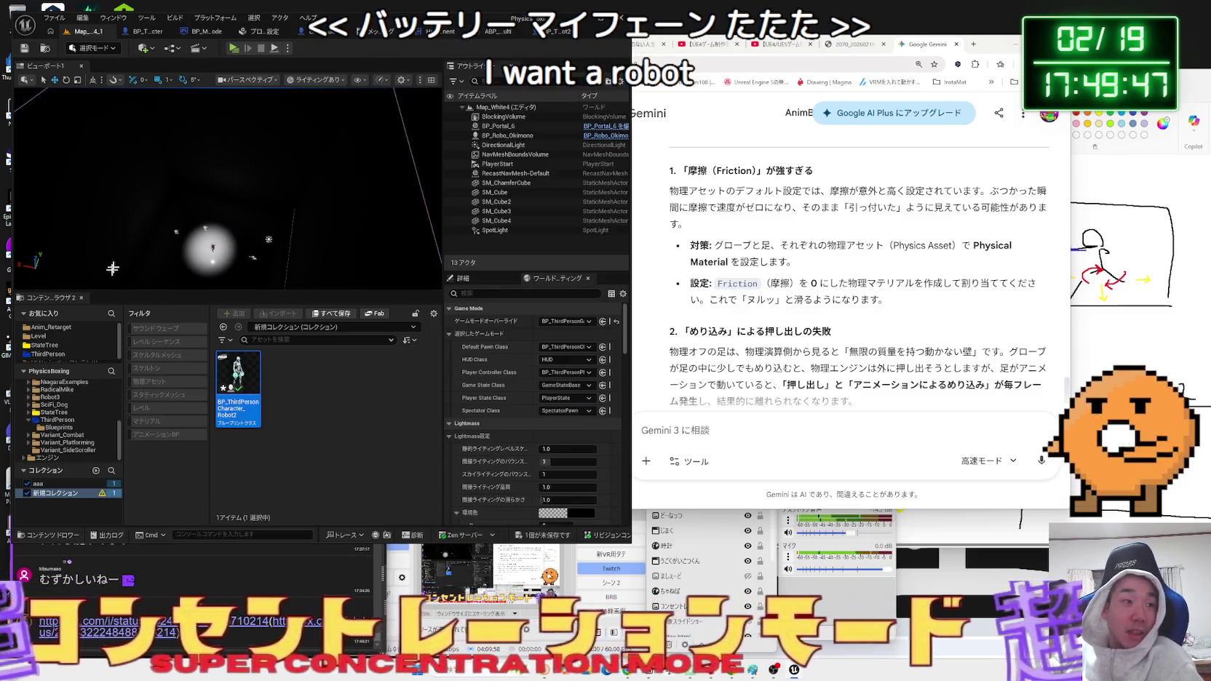
scroll(64, 430, up, 5)
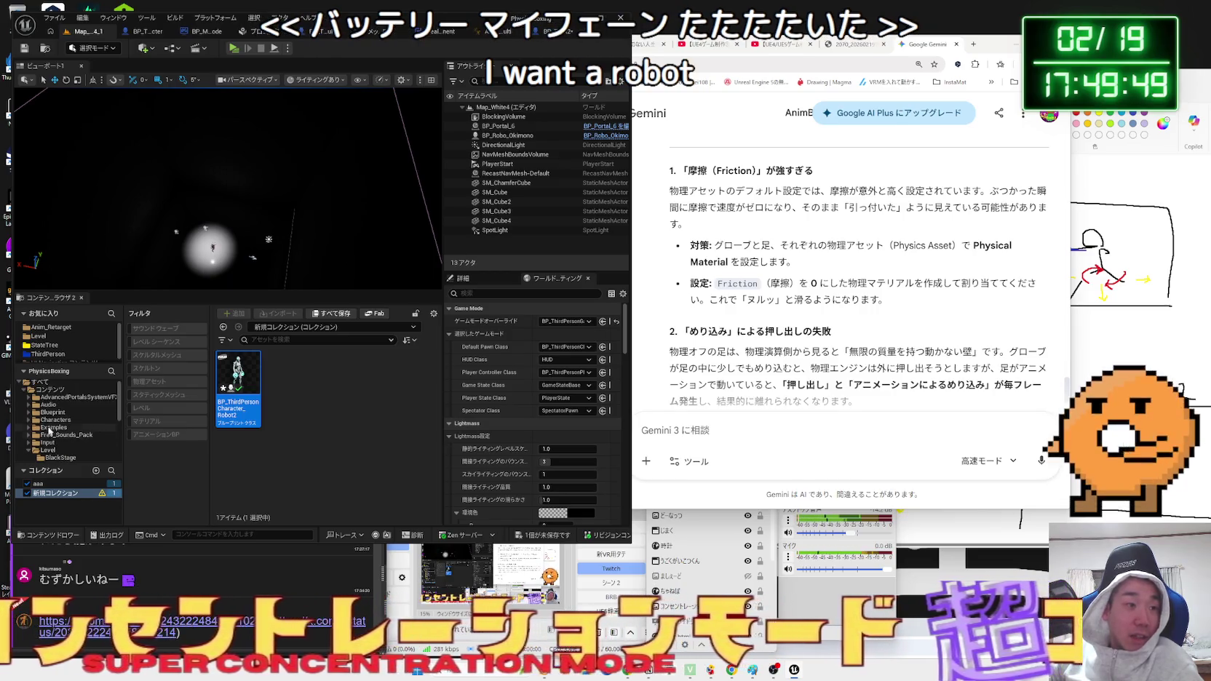
click(55, 421)
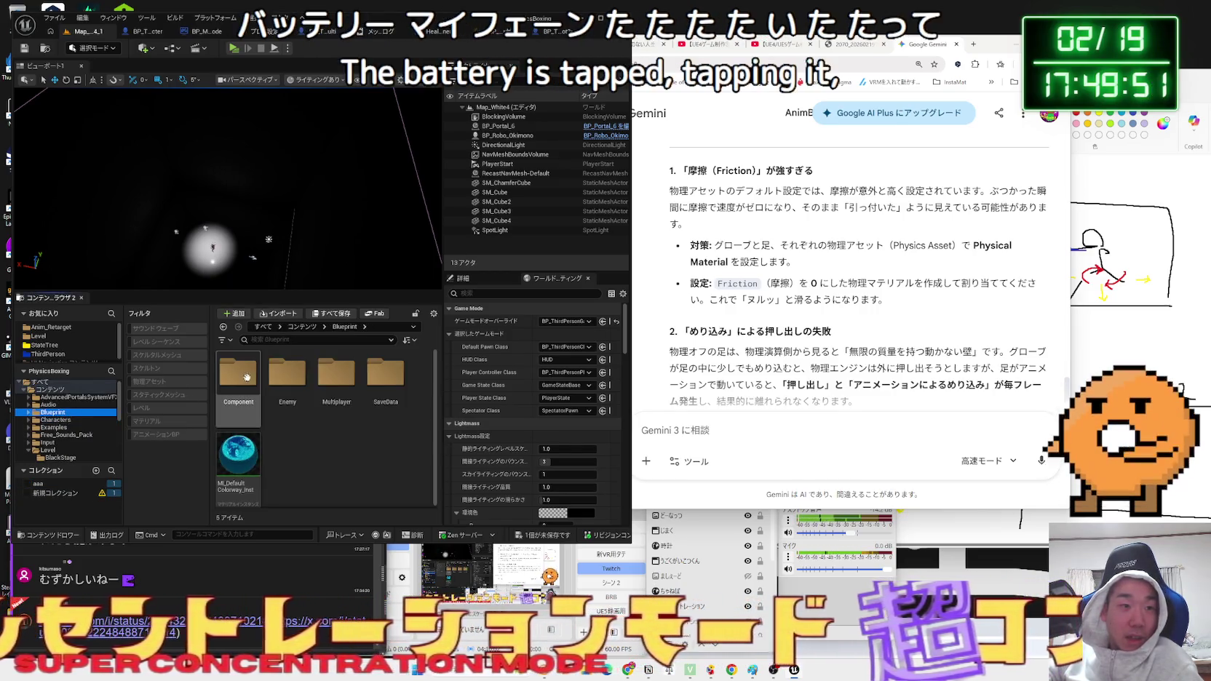
In BP_Enemy_Base, set the LeftGlove's Pawn collision response to Ignore.
double_click(272, 378)
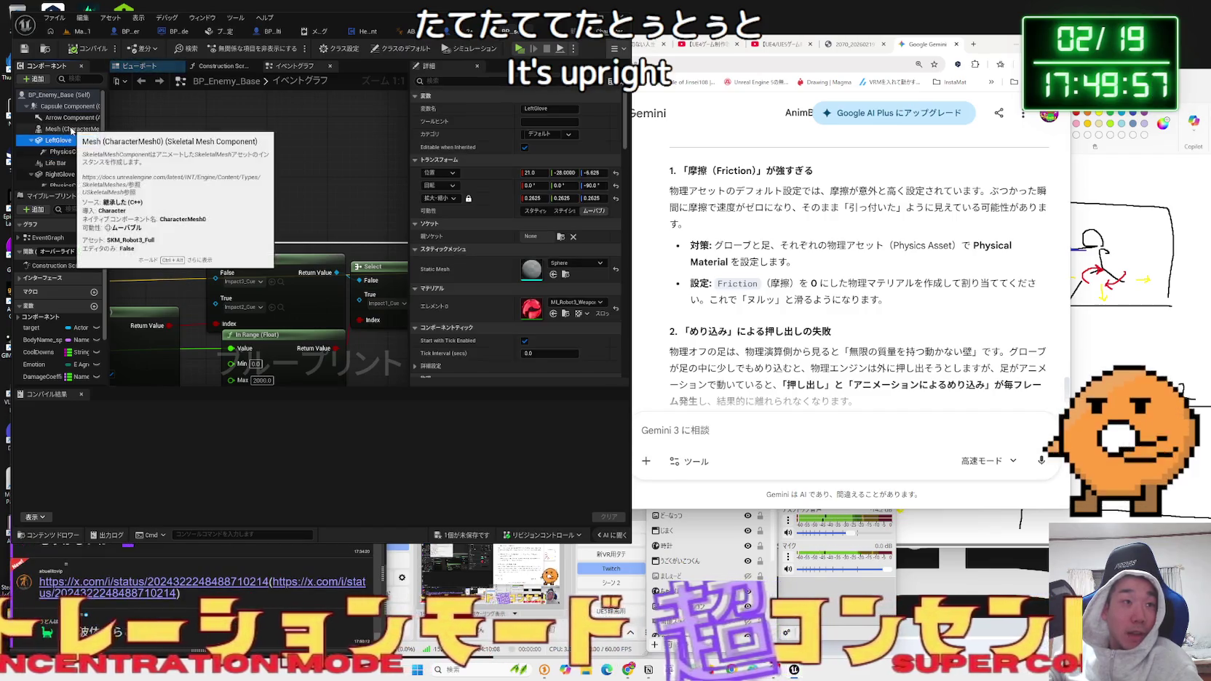
click(66, 152)
click(58, 140)
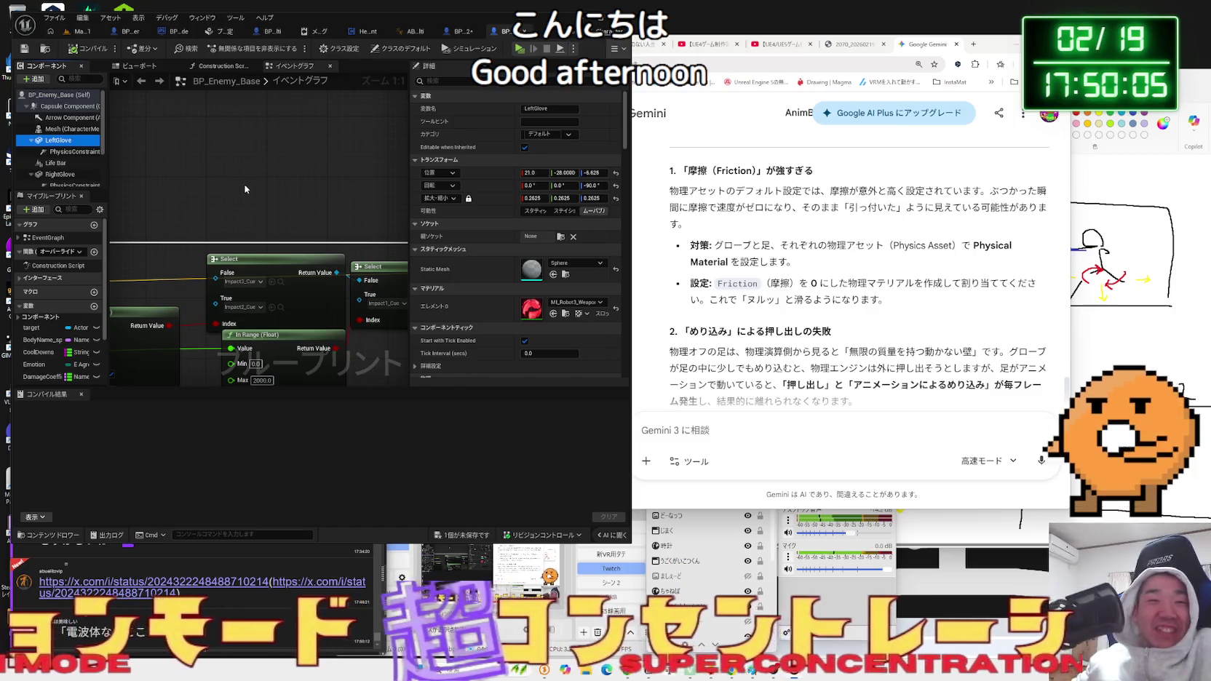
scroll(446, 197, down, 10)
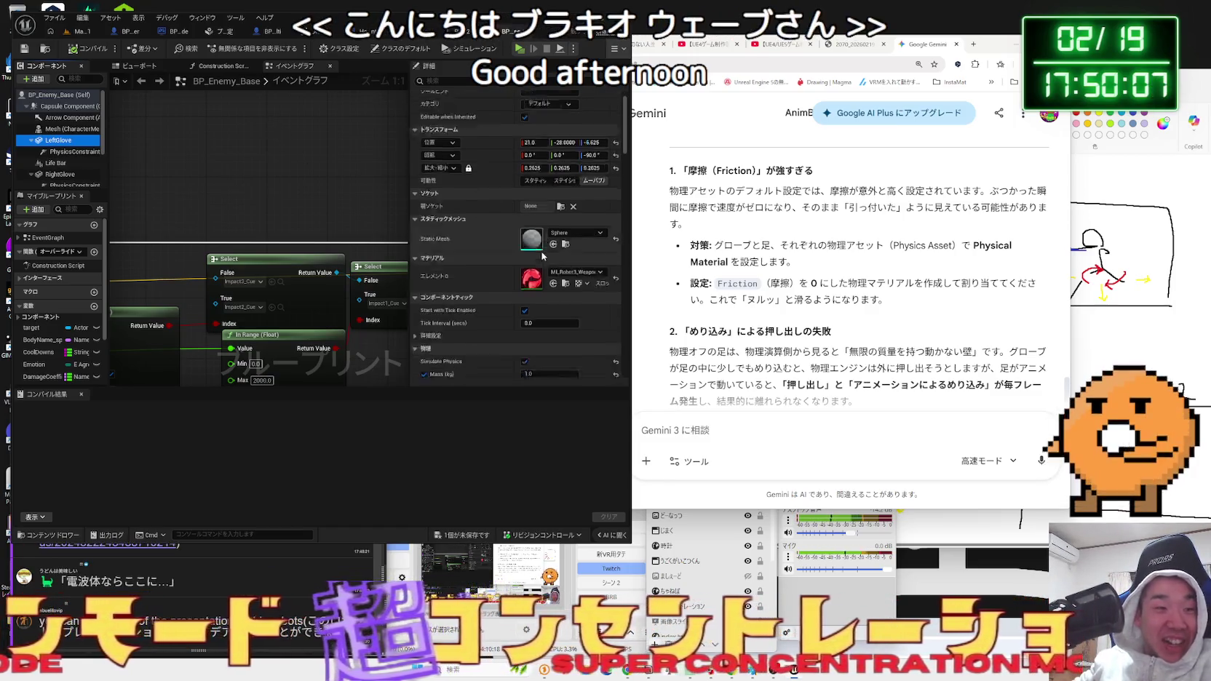
scroll(535, 251, down, 5)
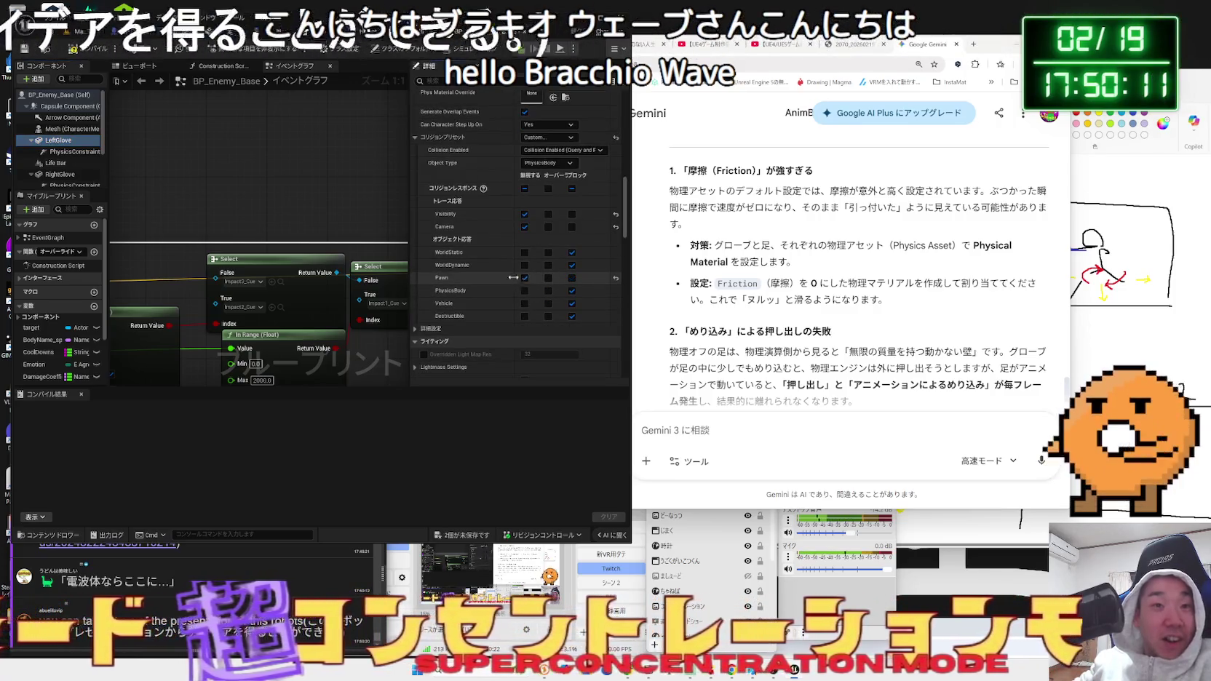
click(524, 278)
scroll(63, 174, down, 2)
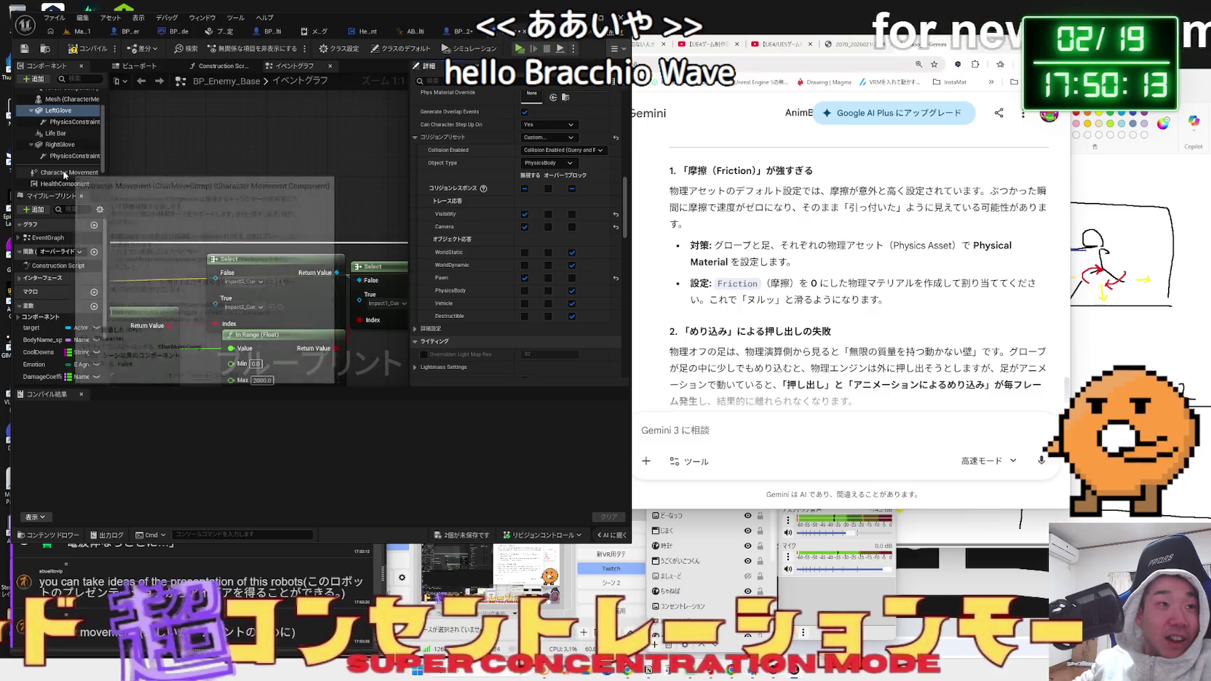
scroll(63, 143, up, 2)
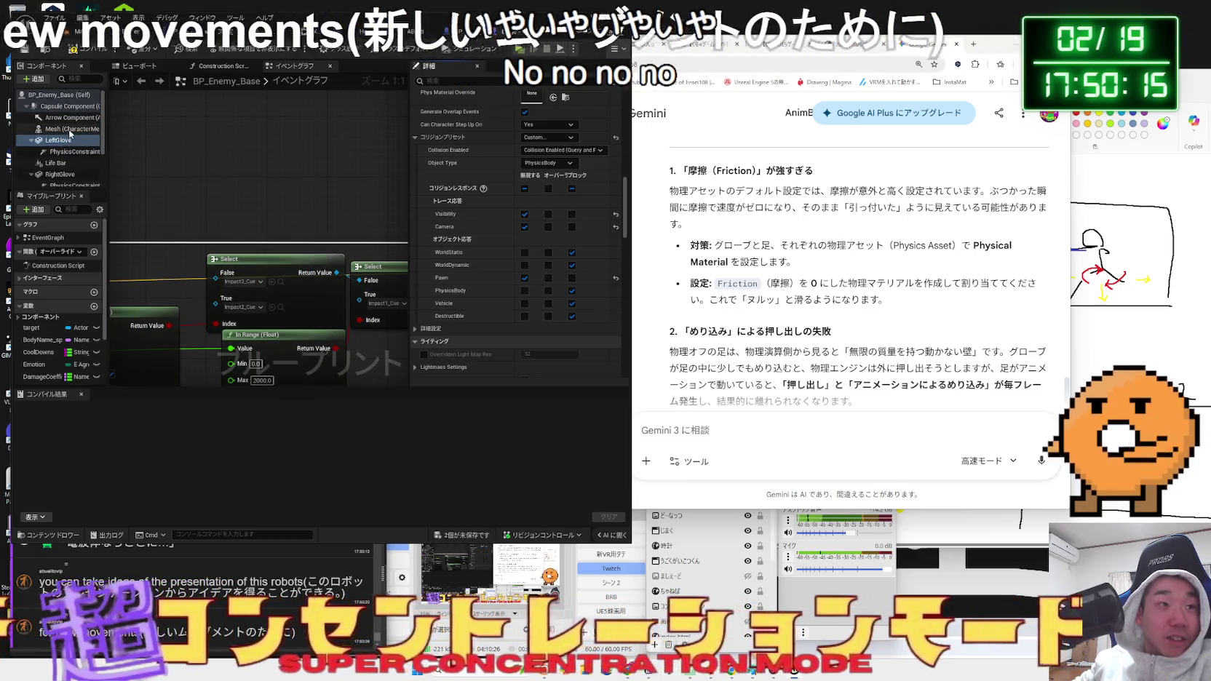
scroll(83, 161, down, 1)
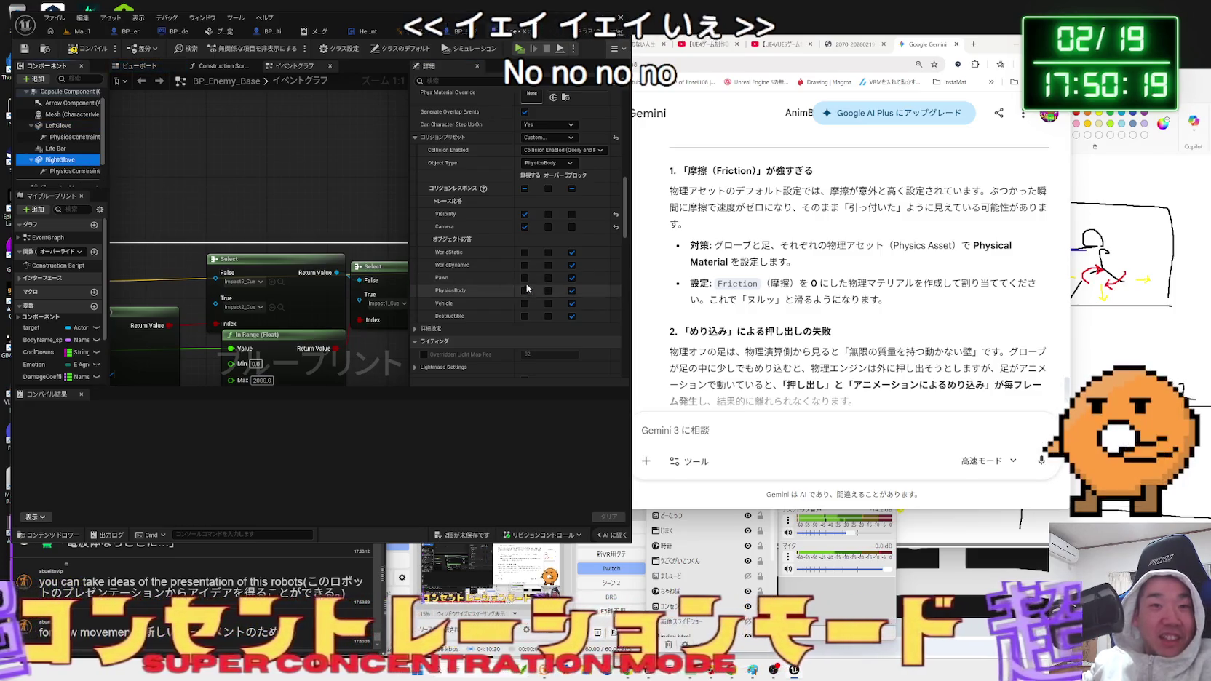
Save both robot blueprints and return to the Map_White4 level.
click(489, 536)
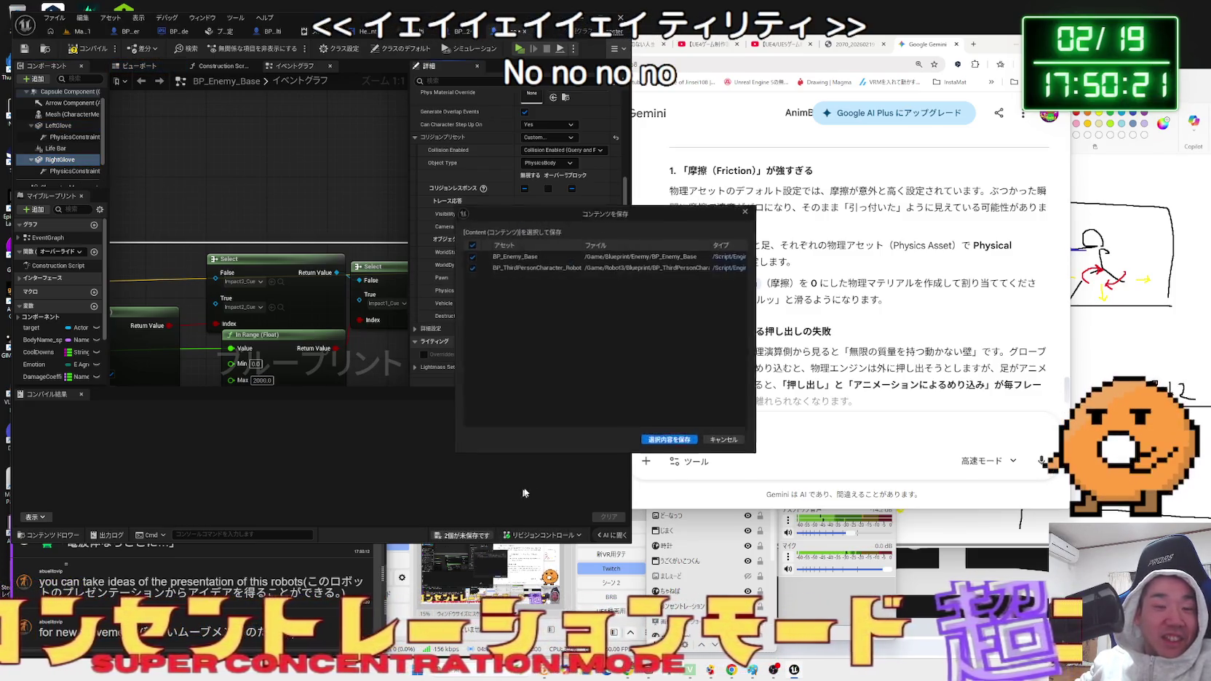
click(670, 441)
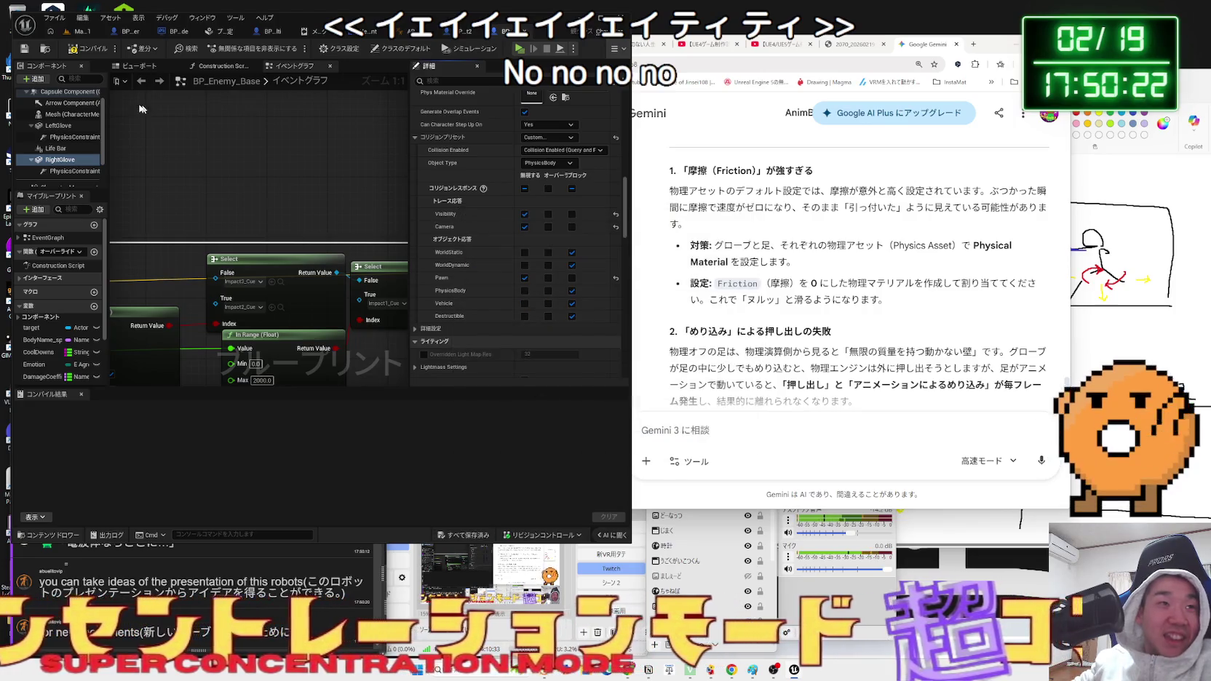
click(72, 35)
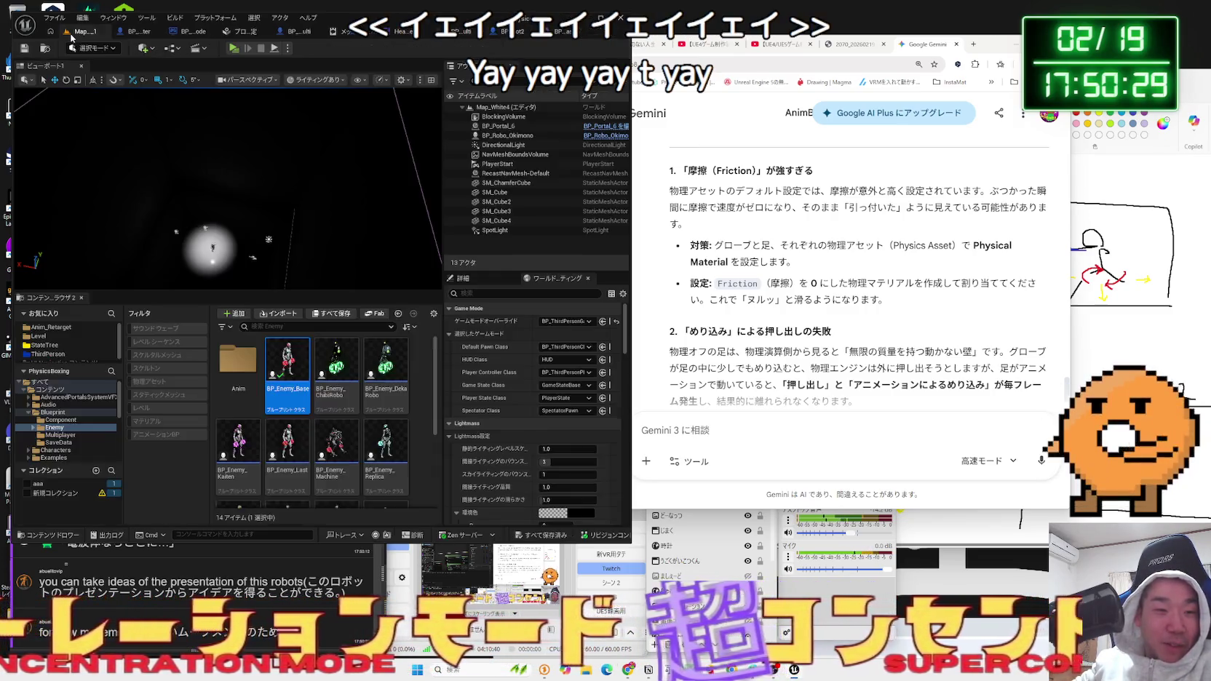
Start a Play-in-Editor test of the level and pause it.
key(alt+p)
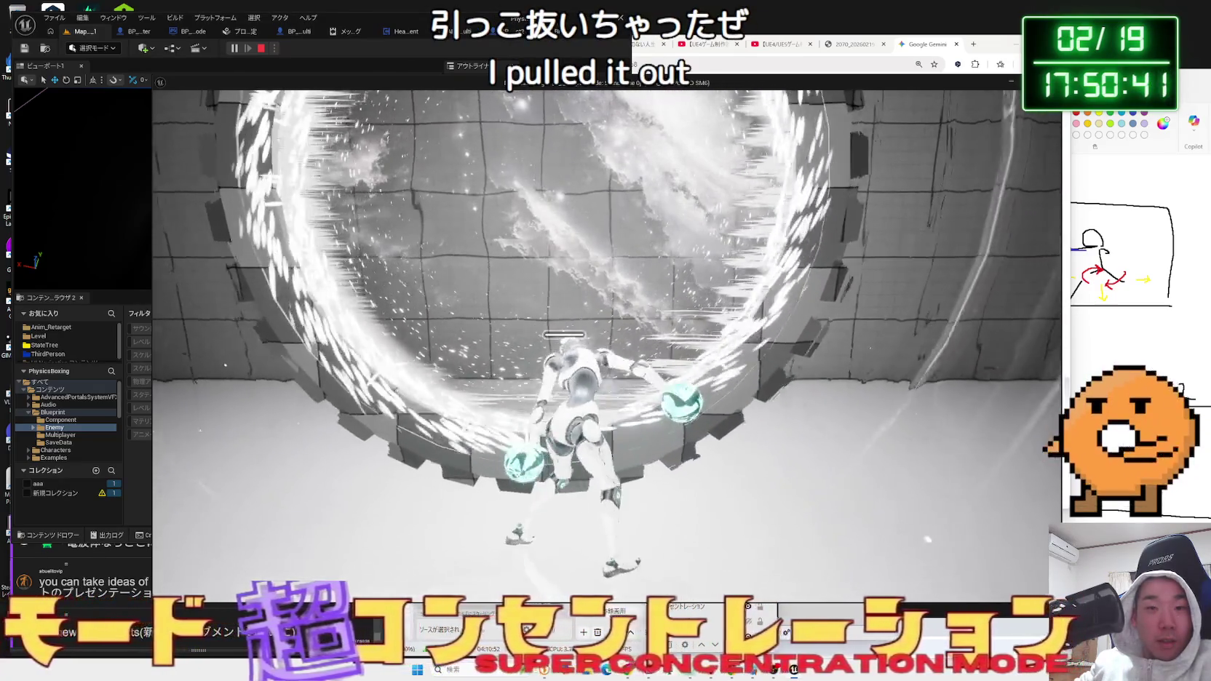
key(Escape)
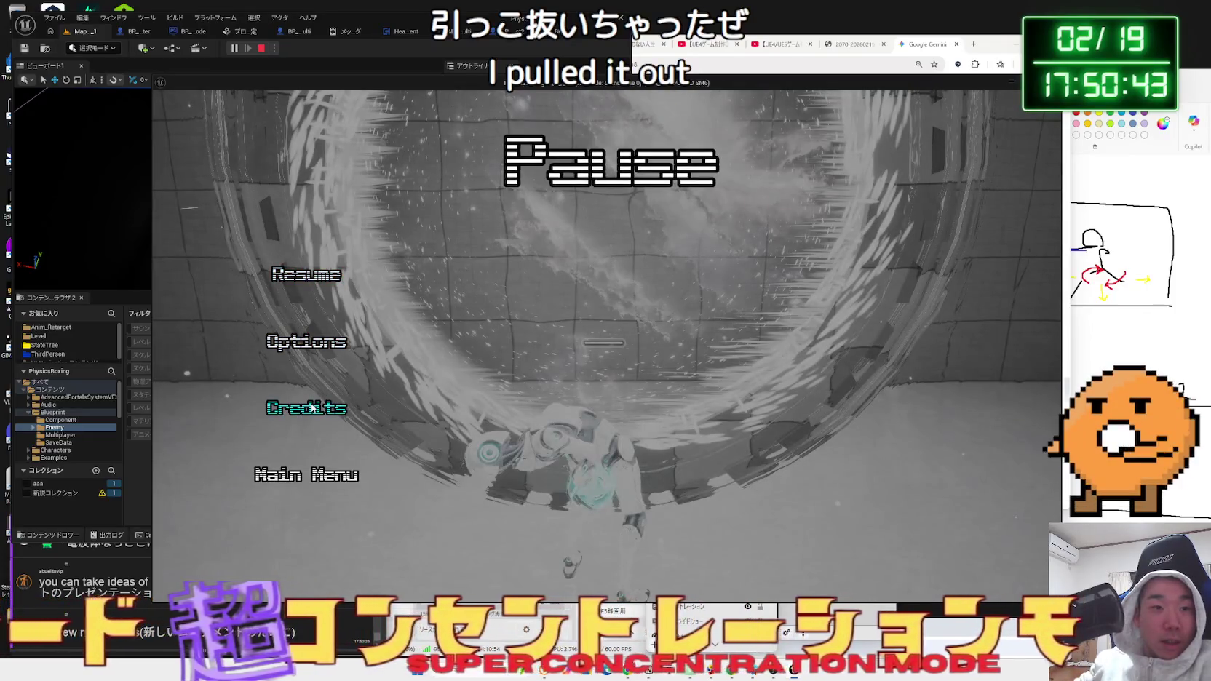
Set the game's Video Frame Rate Limit to 30, apply, and resume the play test.
click(307, 346)
click(579, 161)
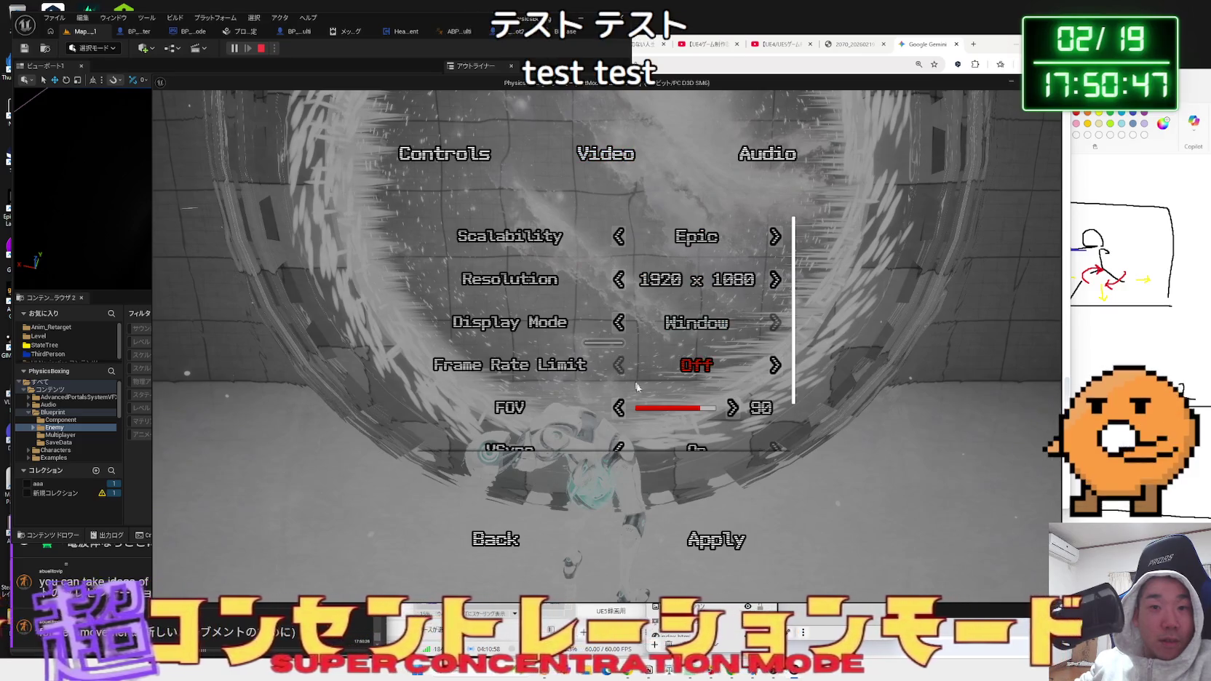
click(776, 366)
click(695, 538)
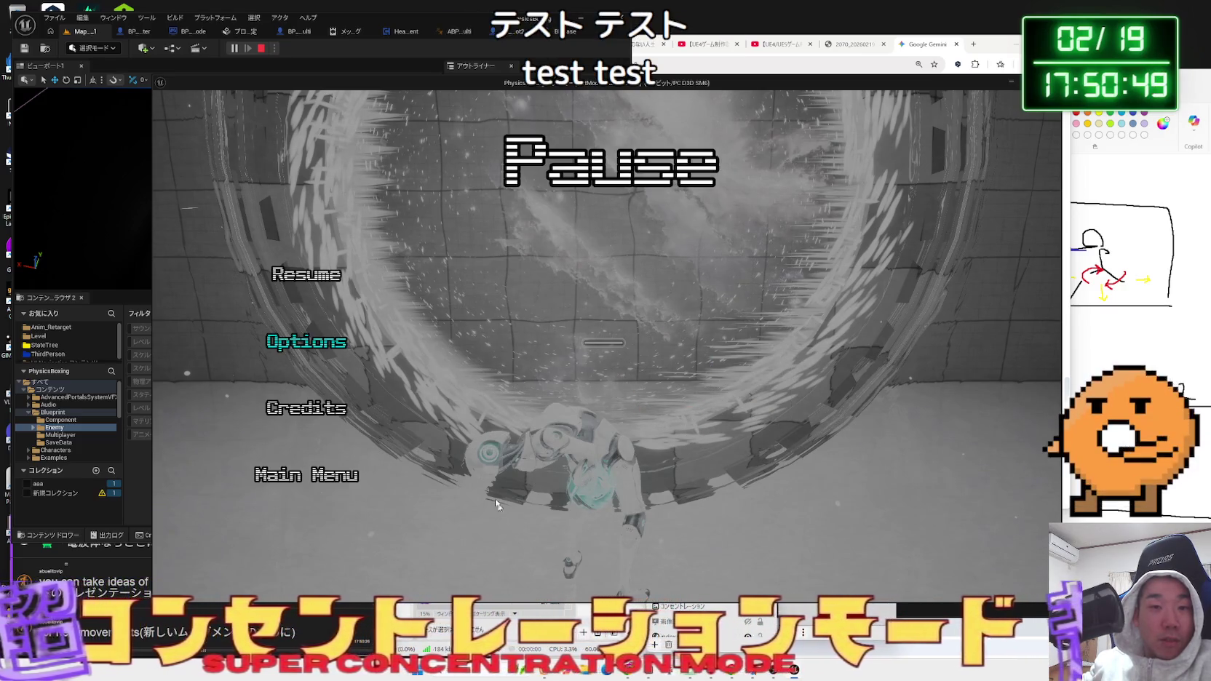
click(342, 275)
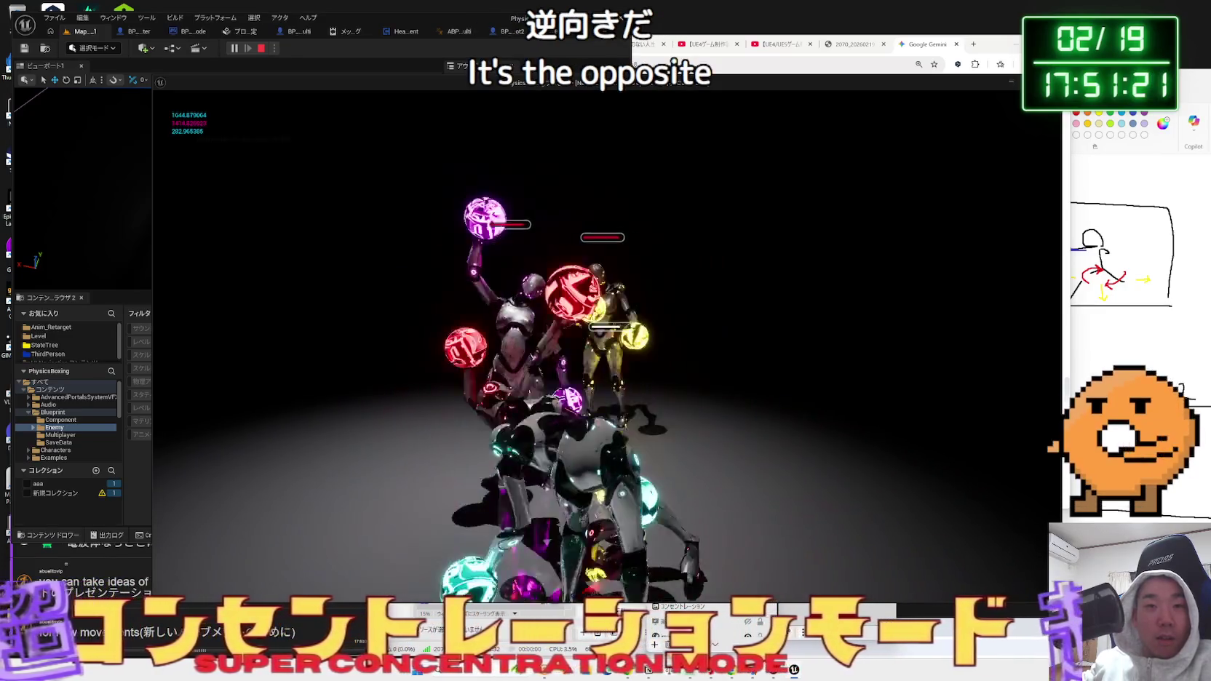
Pause the game, check the options screen without changes, and resume the brawl.
key(Escape)
click(321, 348)
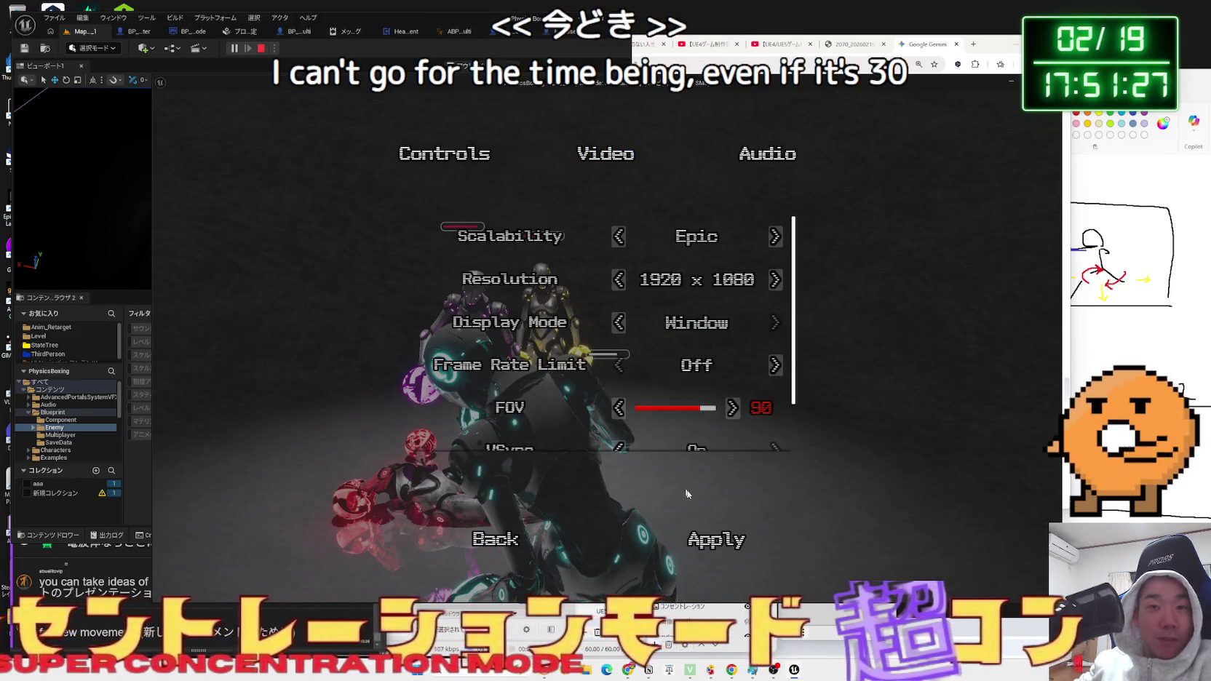
click(486, 538)
click(305, 277)
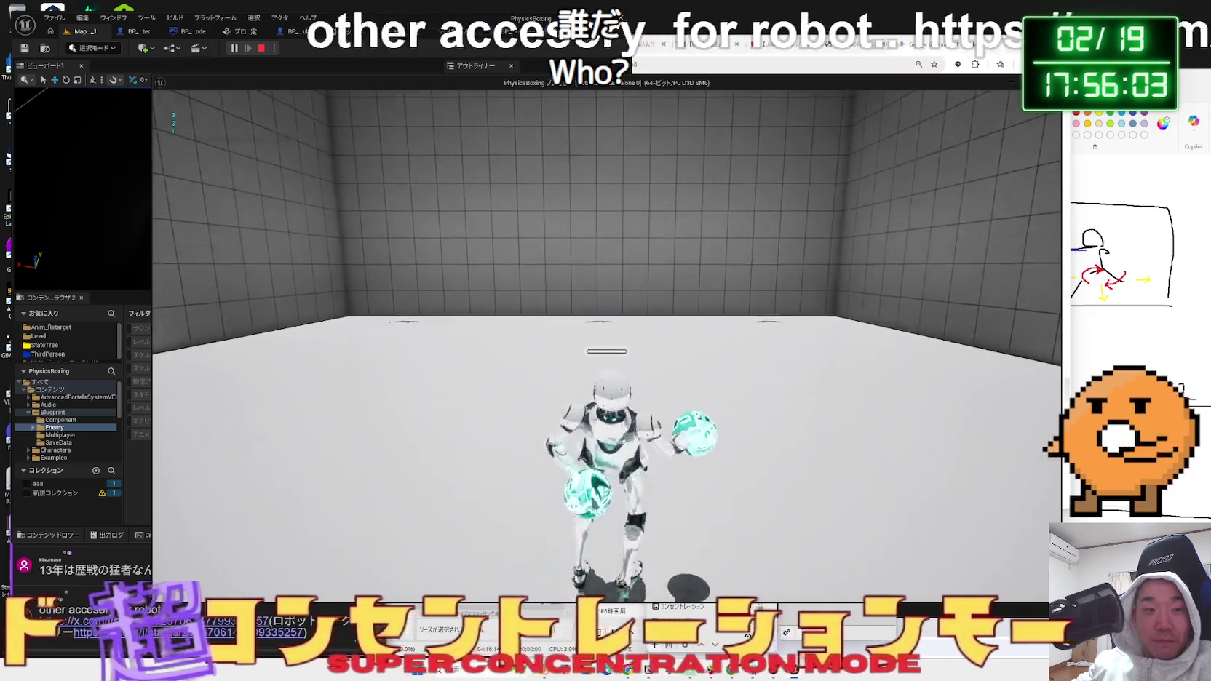
Pause the game and open the X post linked in the chat.
key(p)
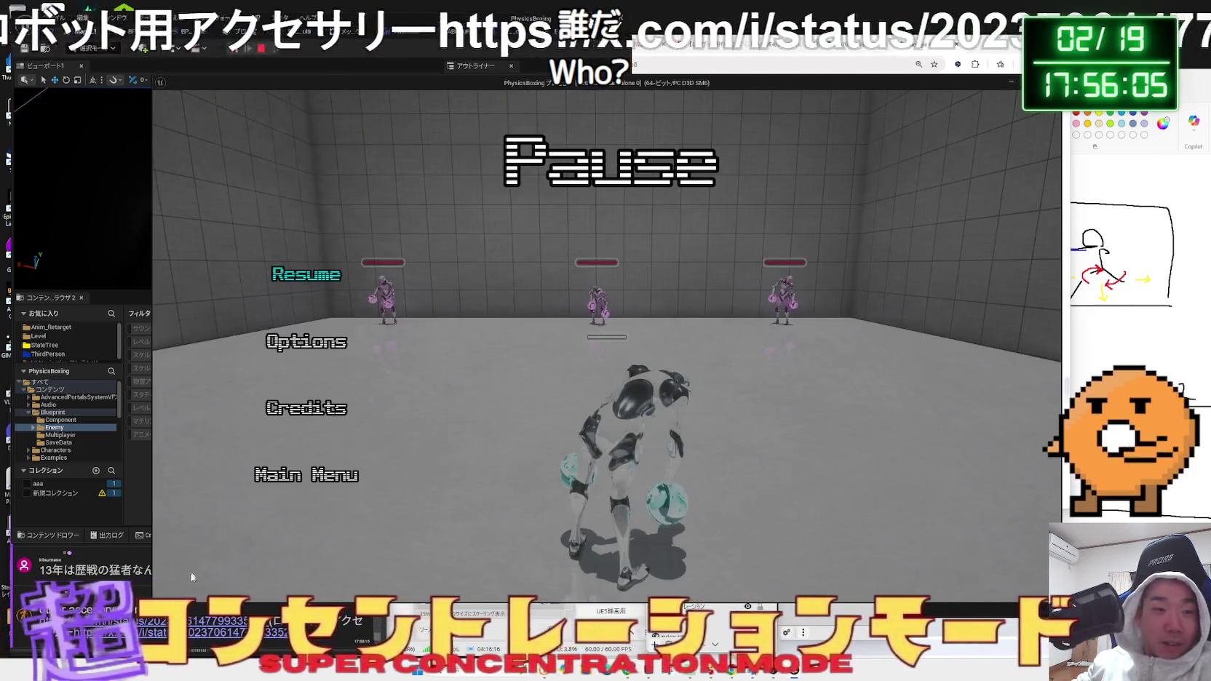
click(160, 593)
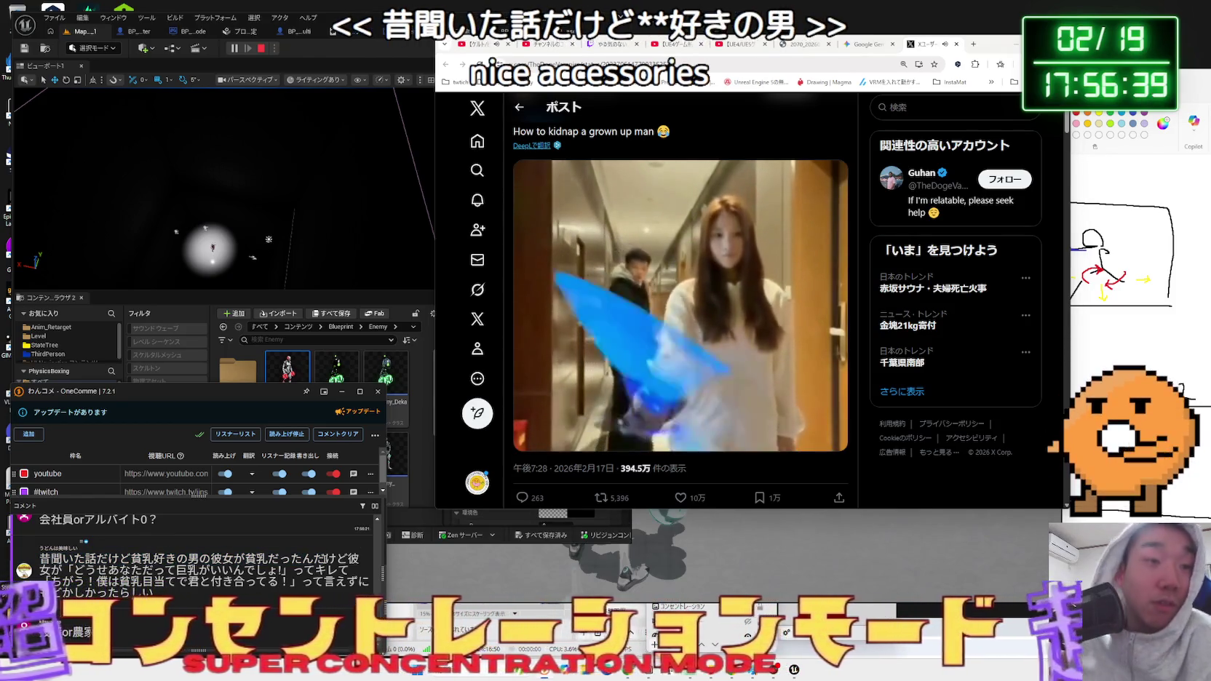
Pause the X post's video at 0:05, scroll the post, then close it to return to Gemini.
key(space)
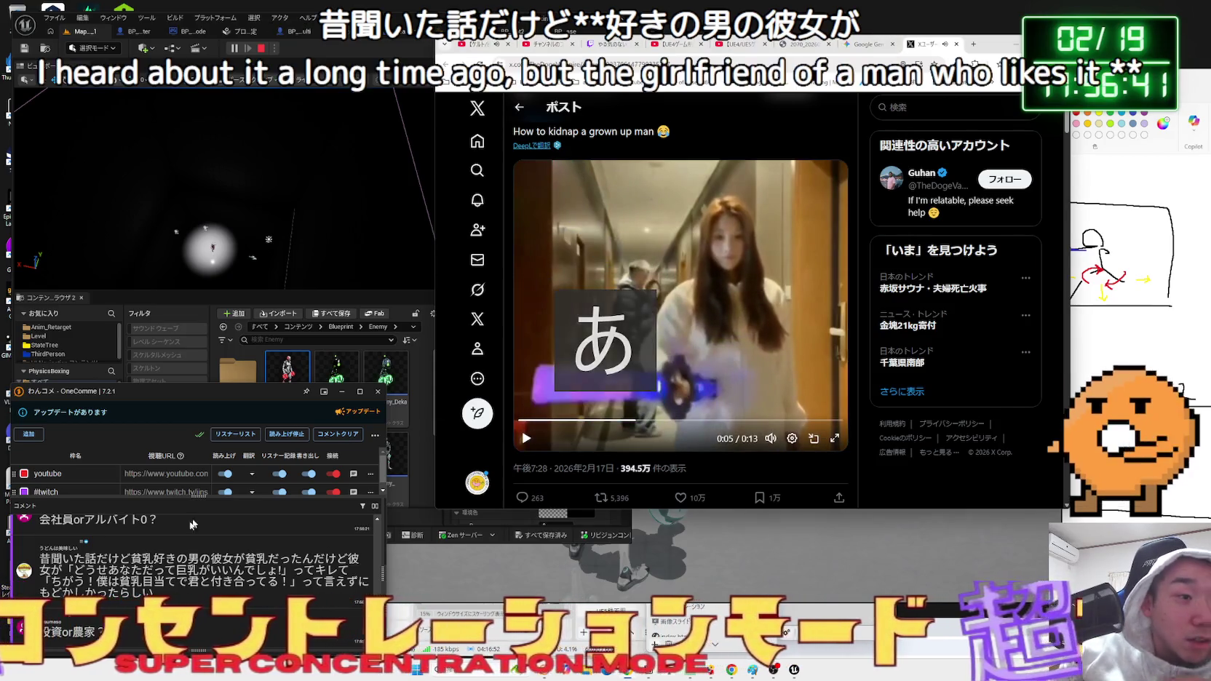
key(Zenkaku_Hankaku)
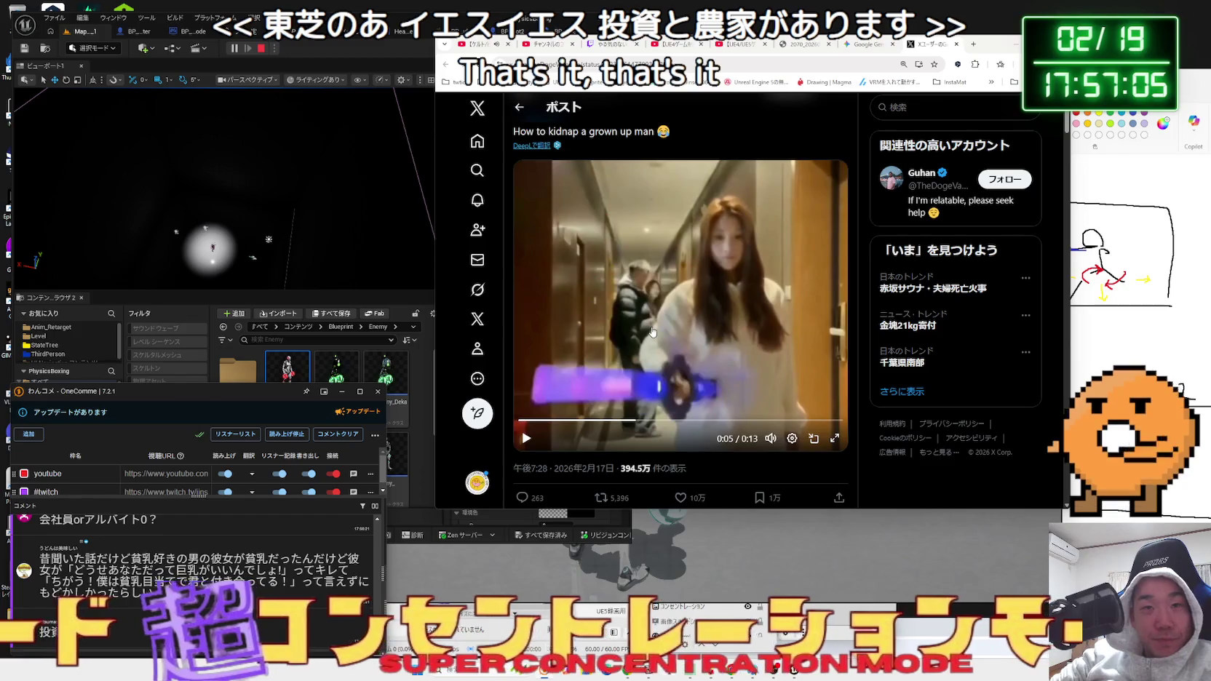
scroll(652, 332, down, 3)
scroll(810, 342, up, 4)
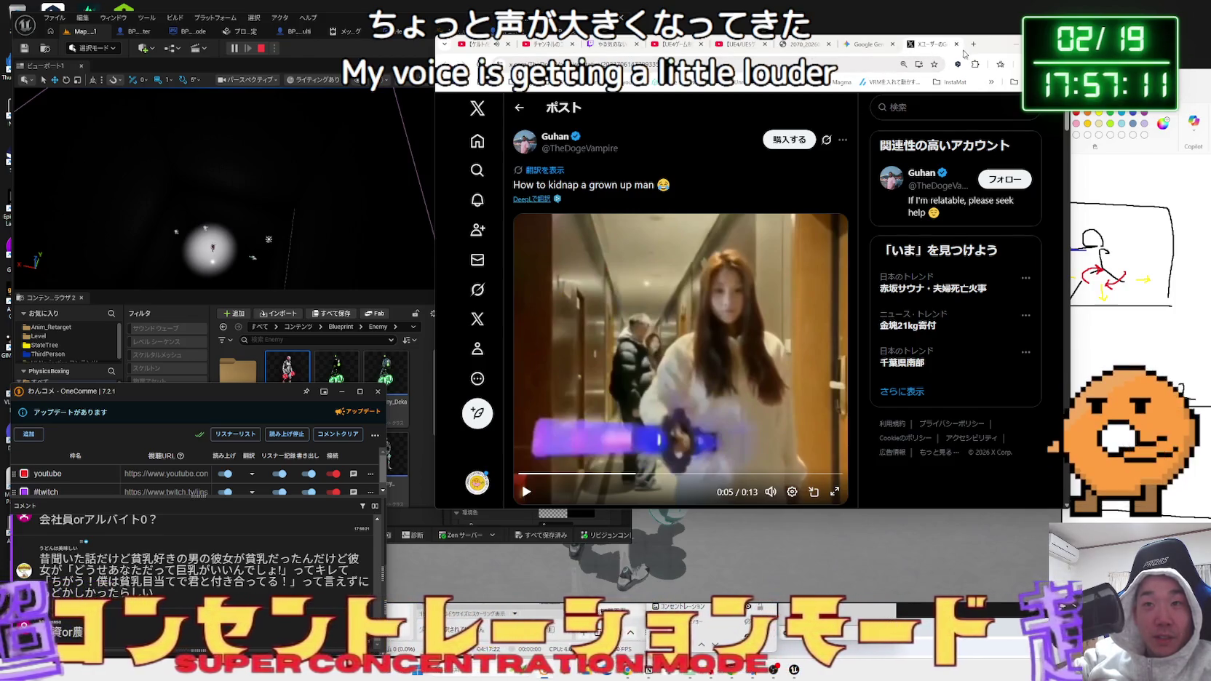
click(956, 43)
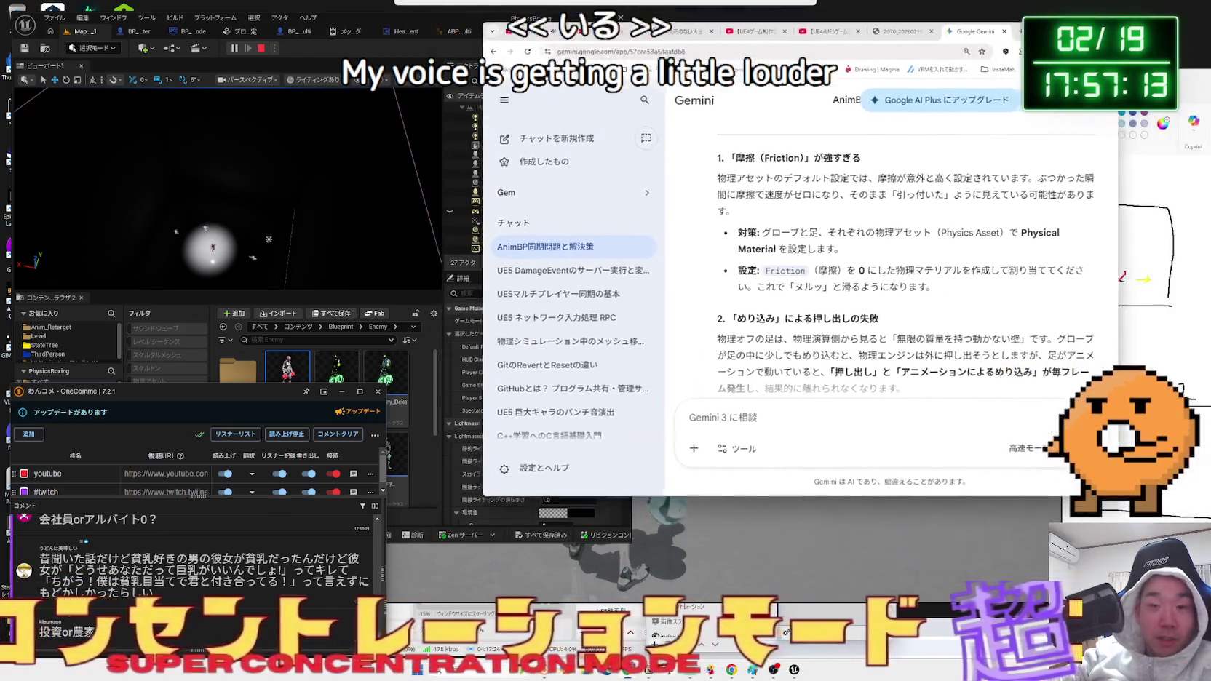
Focus the PIE game window and resume the paused play test.
click(821, 564)
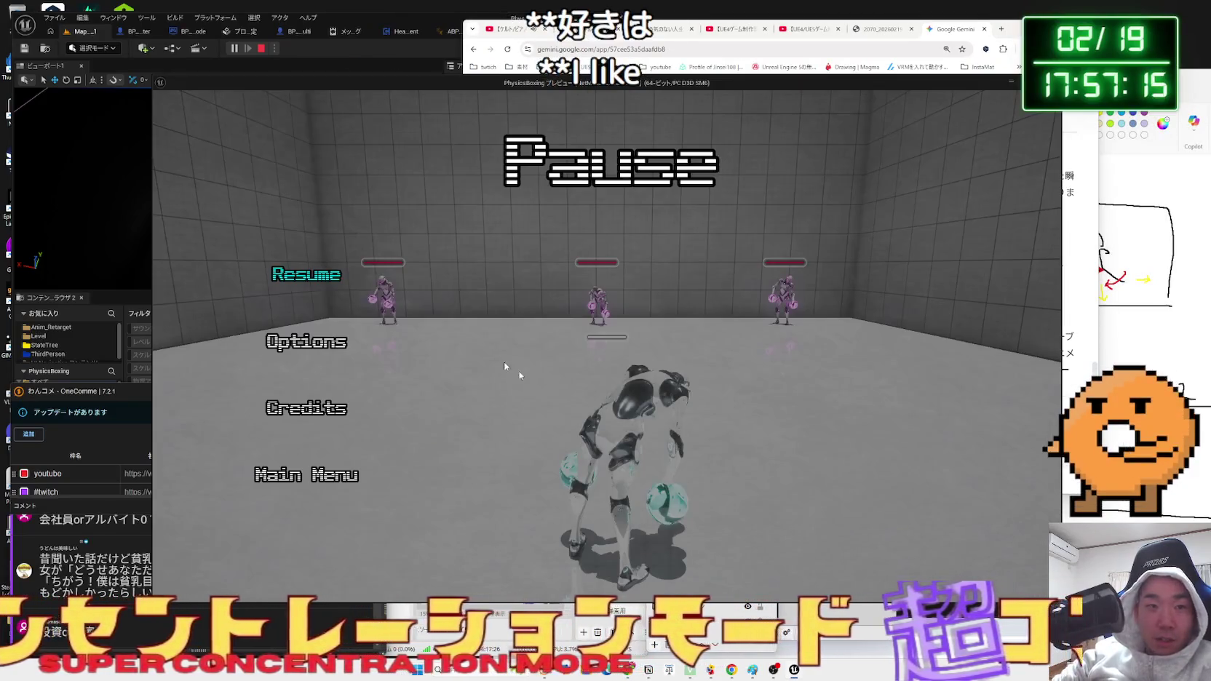
key(Escape)
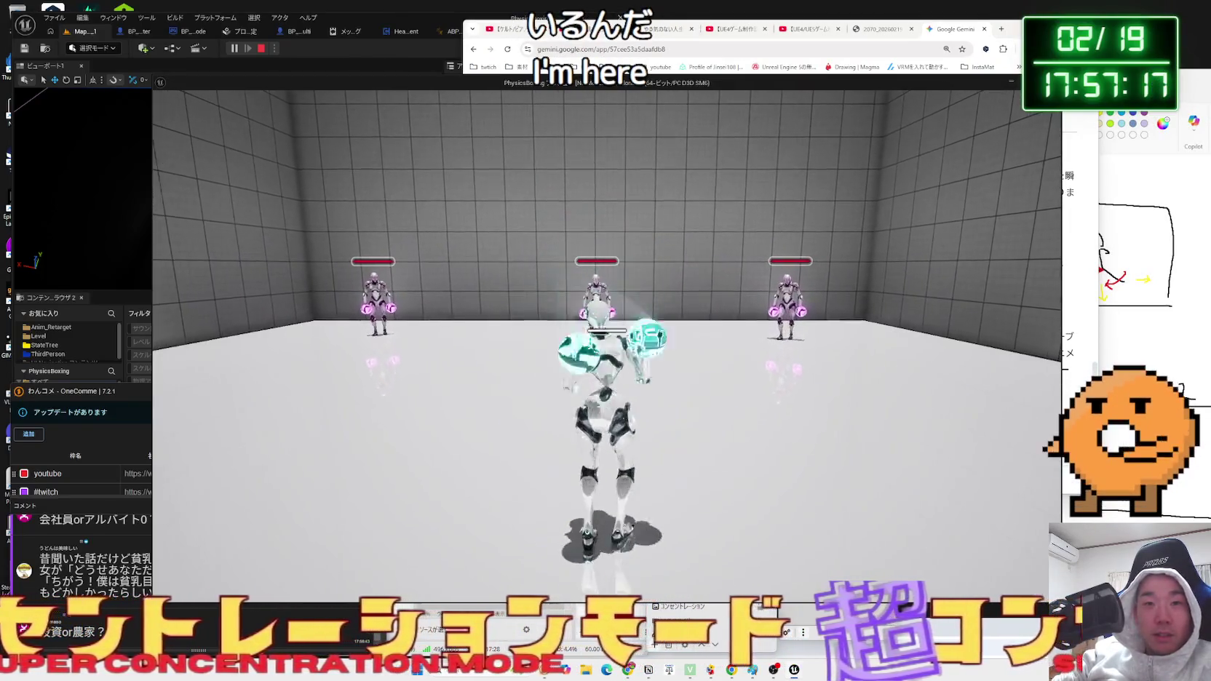
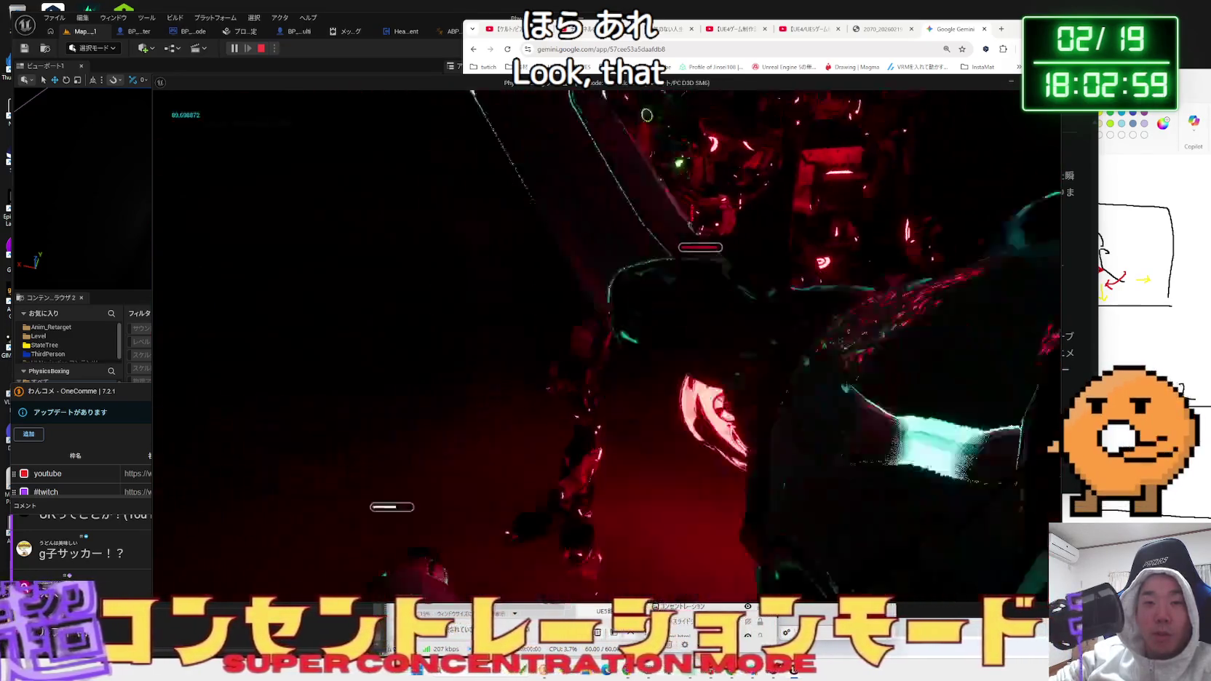
Stop the playtest and select an earlier AddForceAtLocation warning in the Output Log.
key(Escape)
drag(375, 189, 322, 74)
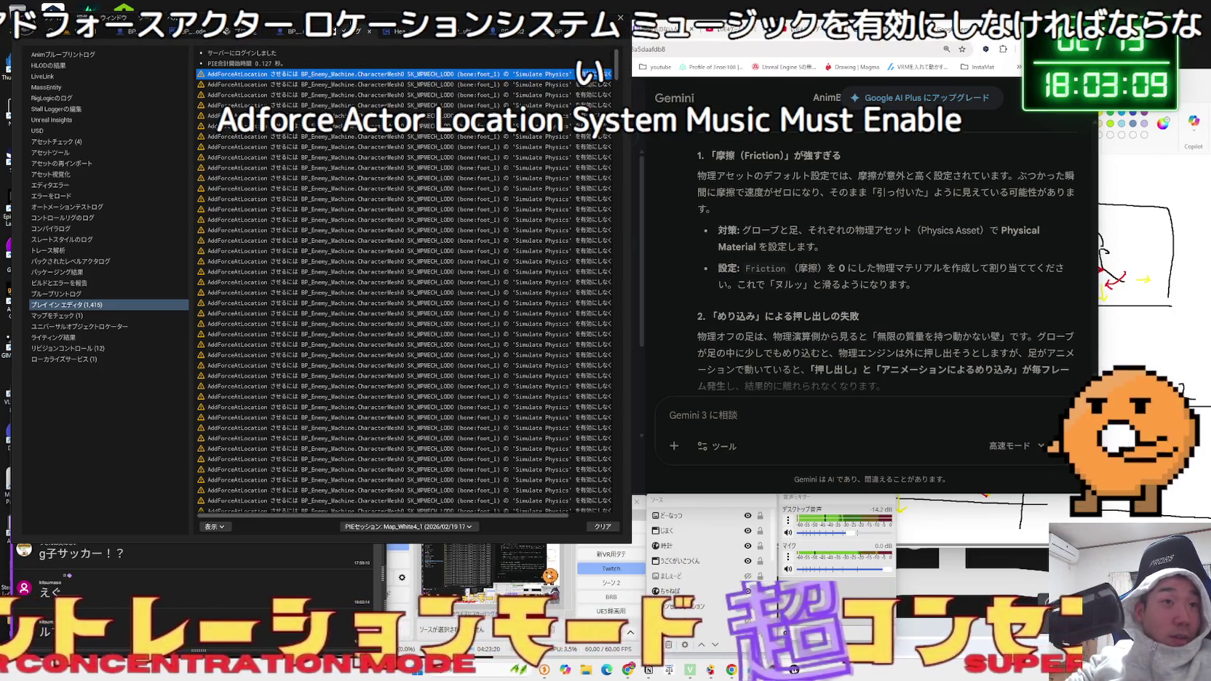
click(207, 32)
Open BP_ThirdPersonCharacter_Robot2 from the aaa collection in the Content Browser.
click(262, 31)
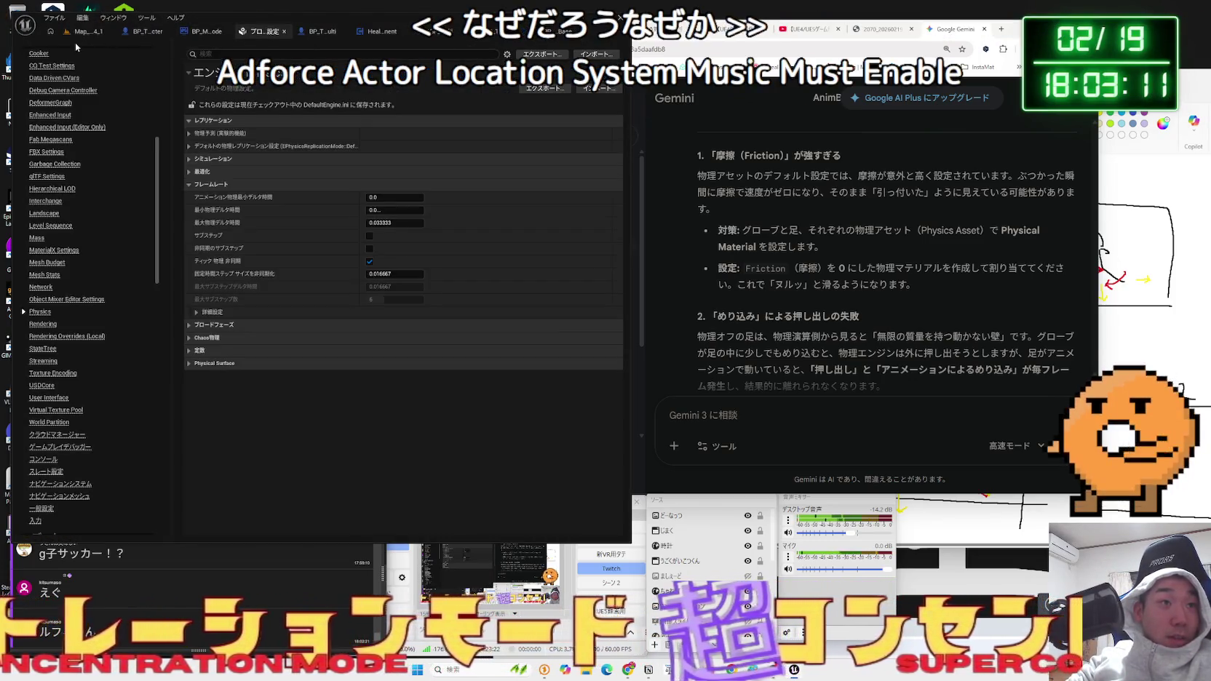
click(81, 31)
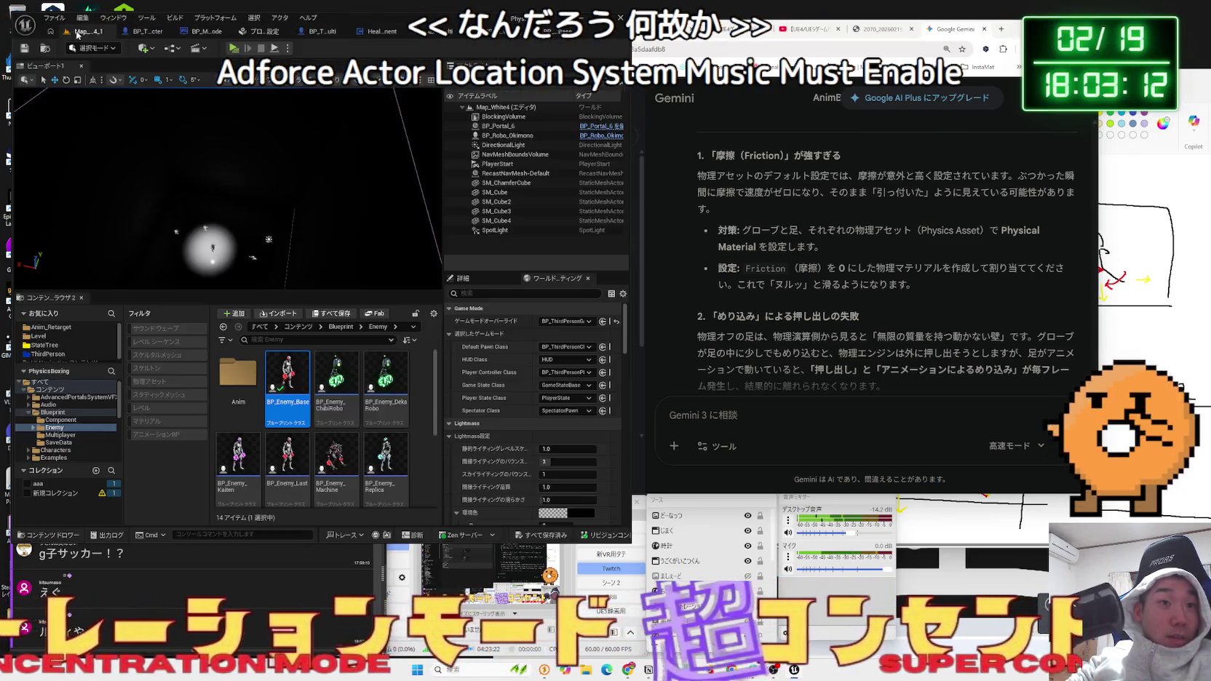
click(421, 408)
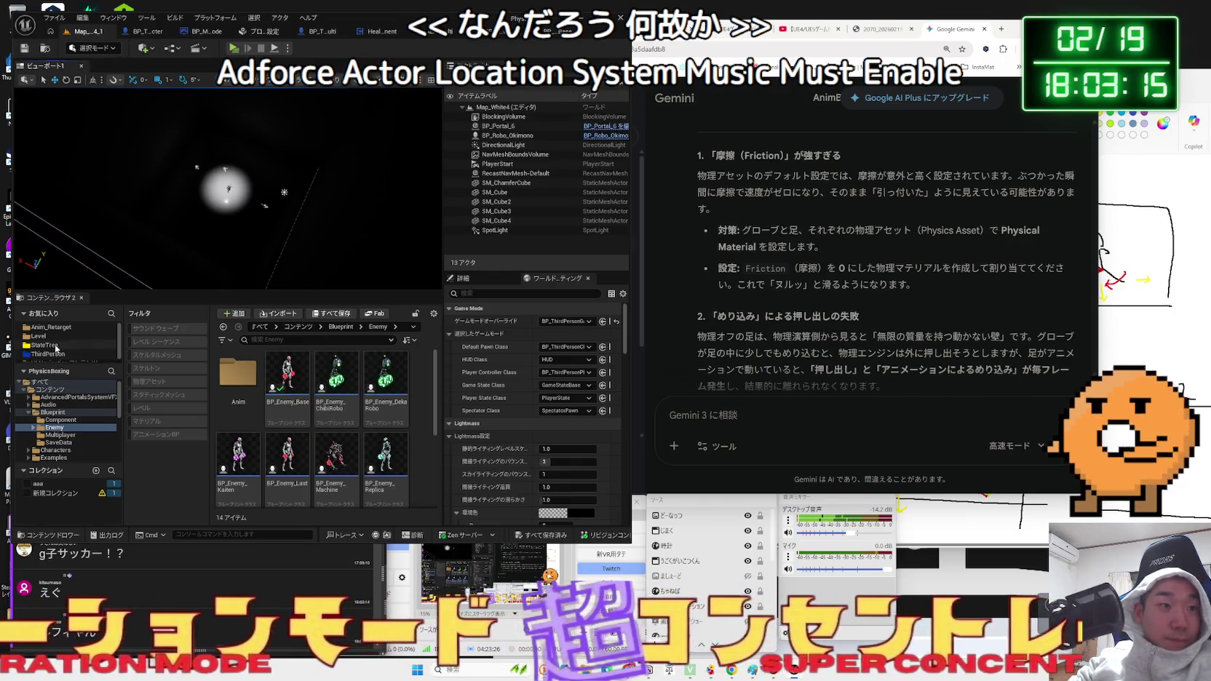
click(51, 337)
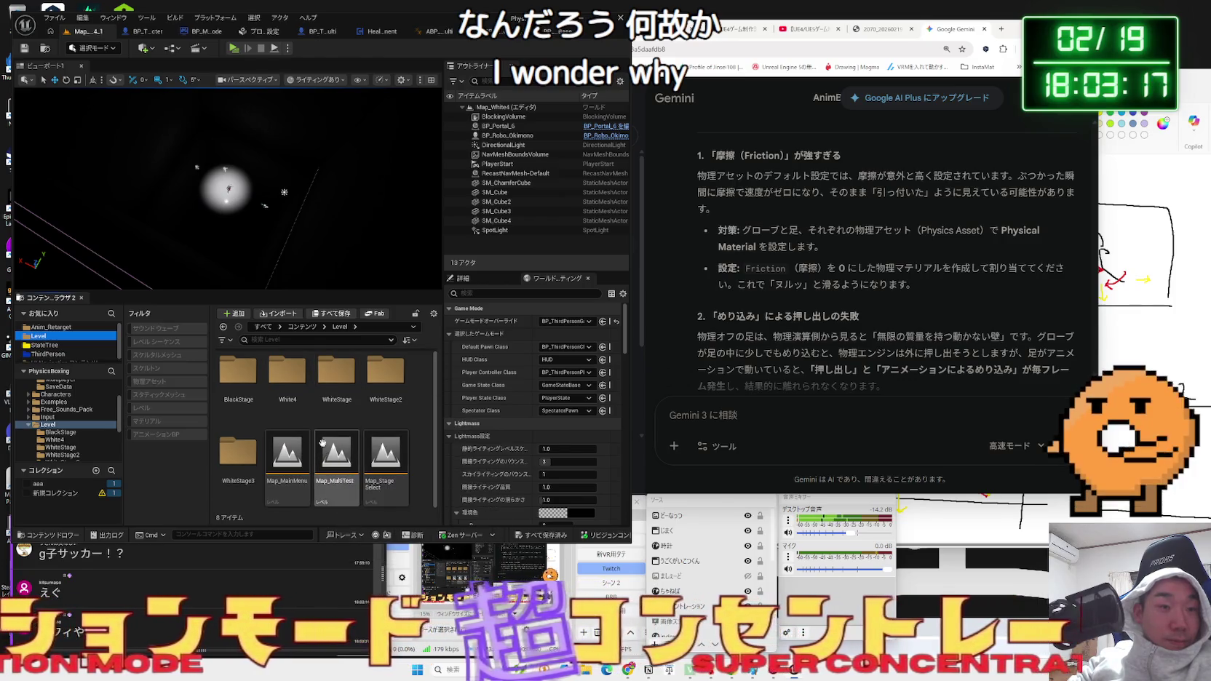
click(54, 355)
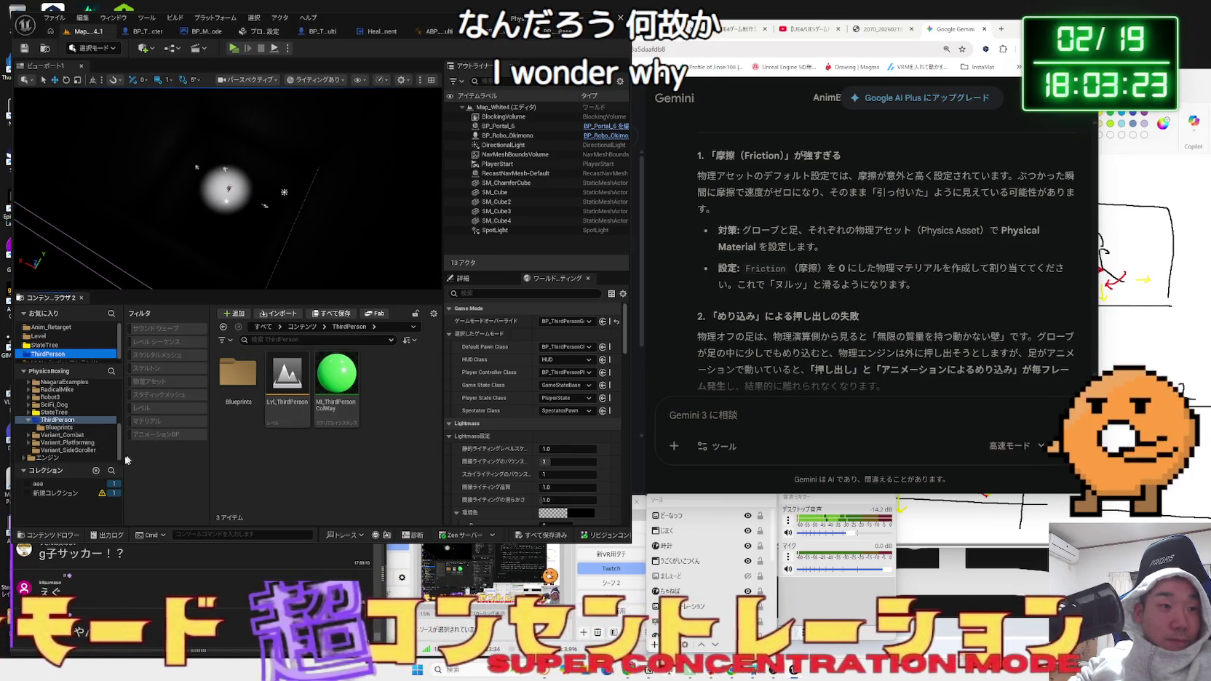
click(47, 485)
double_click(236, 381)
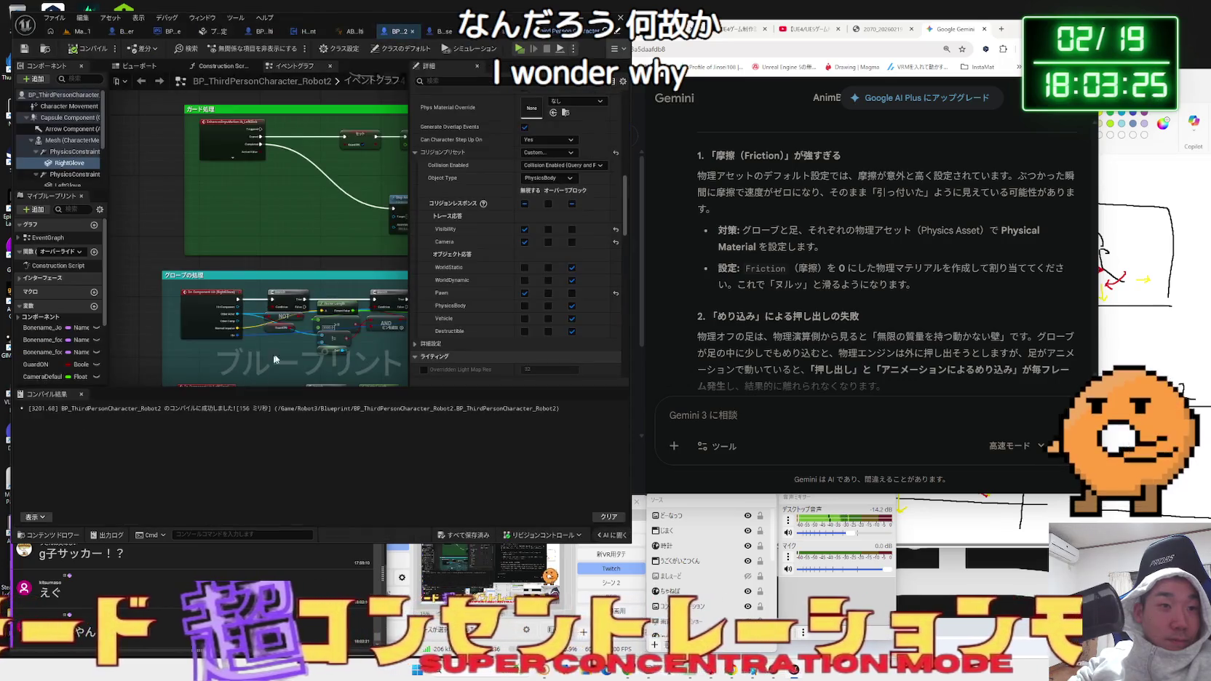
Lower Robot2's Character Movement Walkable Floor Angle from 45° to 4.32°, then return to the level.
key(Up)
key(Up)
key(Up)
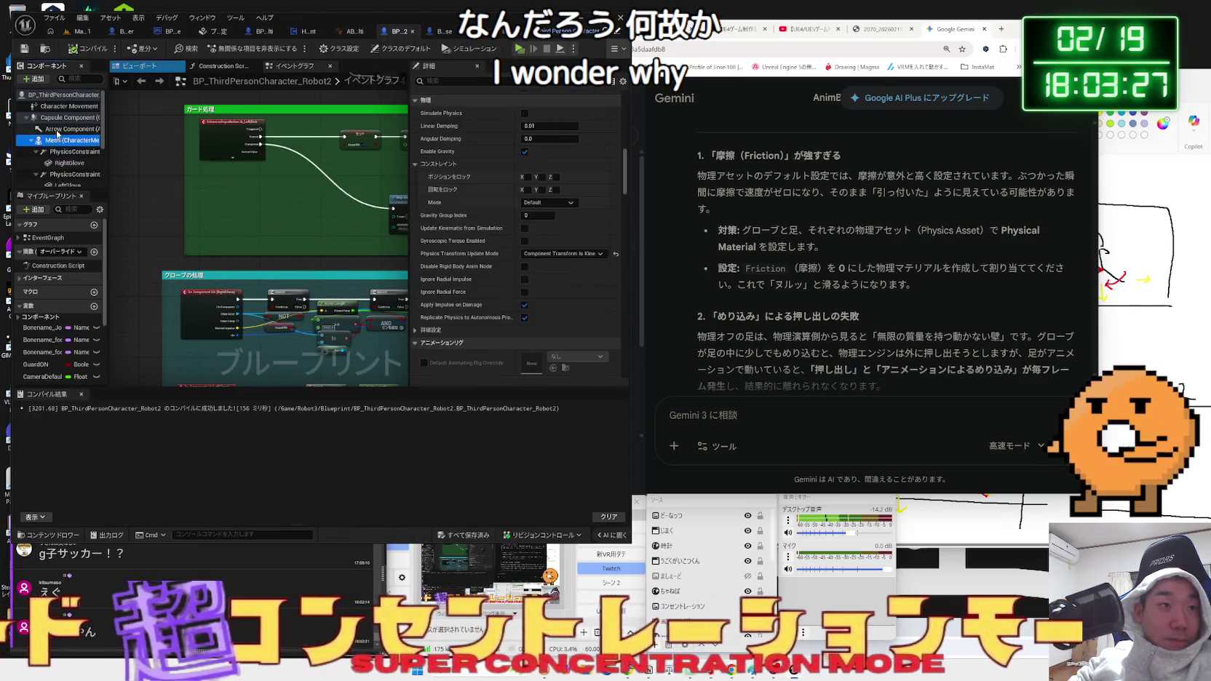
scroll(496, 214, down, 1)
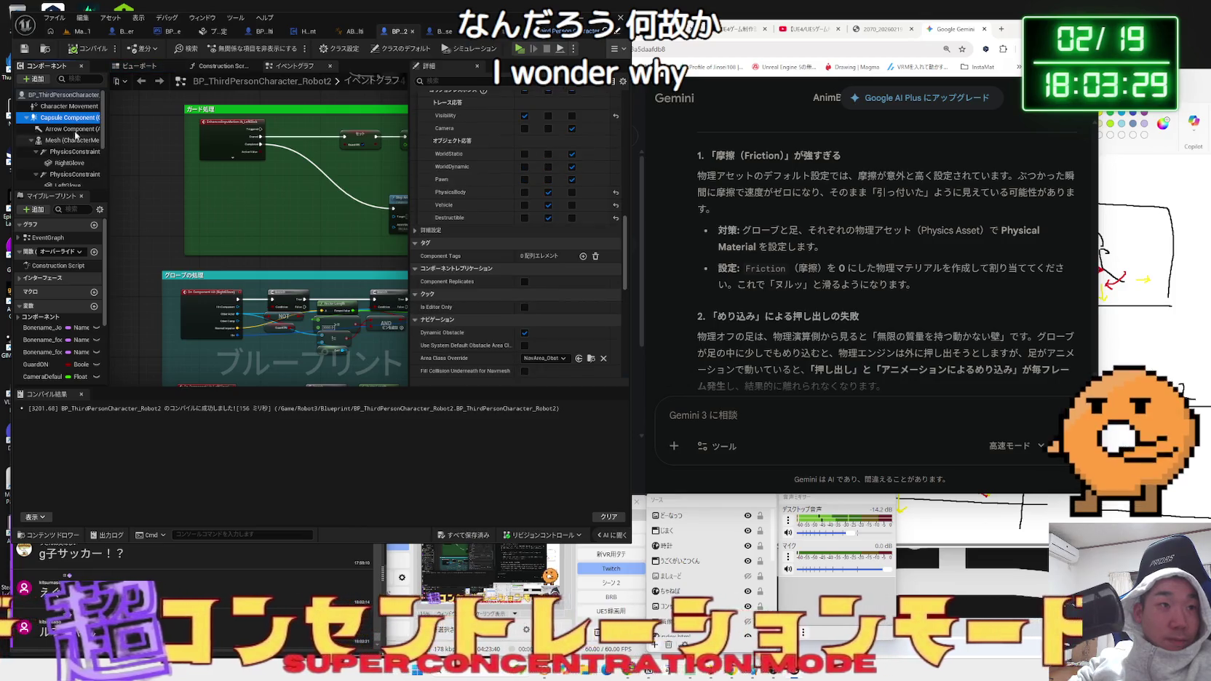
click(56, 112)
scroll(558, 245, down, 5)
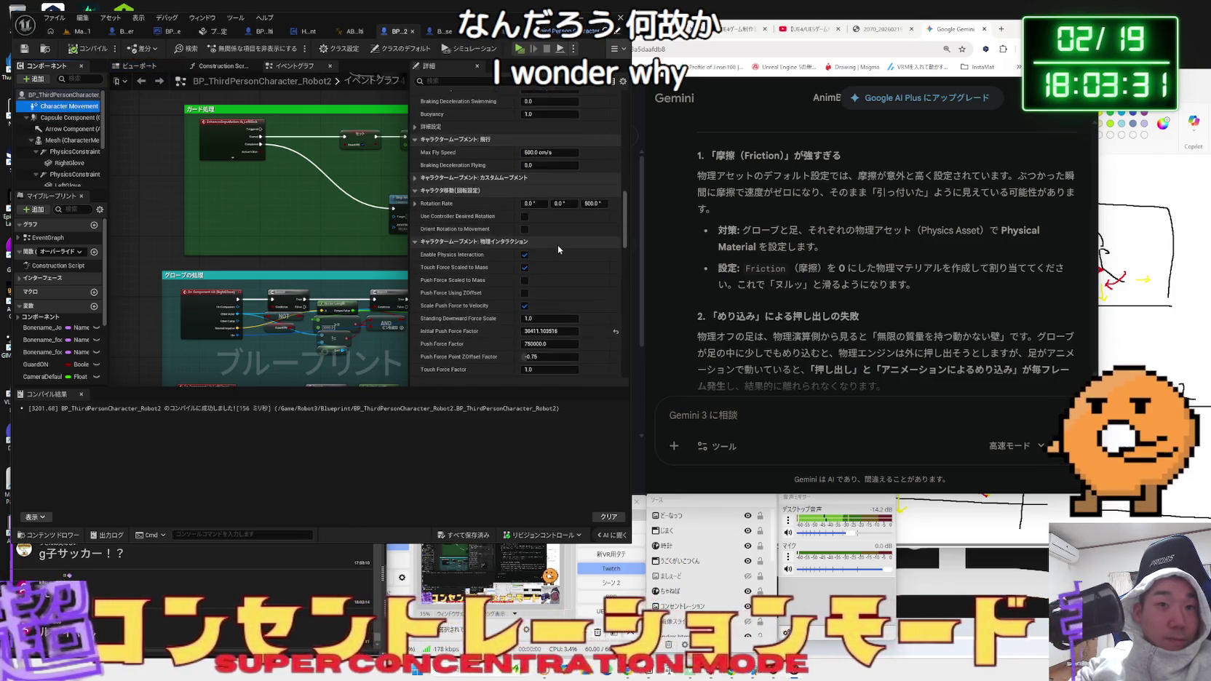
scroll(543, 268, down, 6)
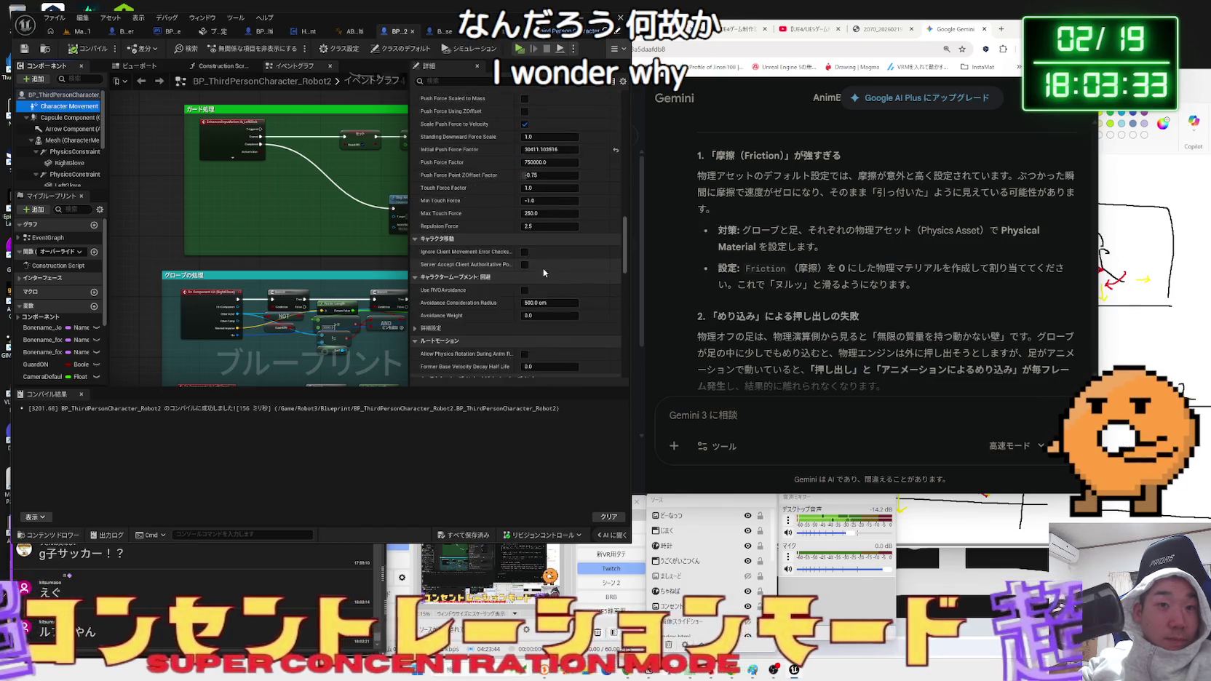
scroll(624, 268, up, 10)
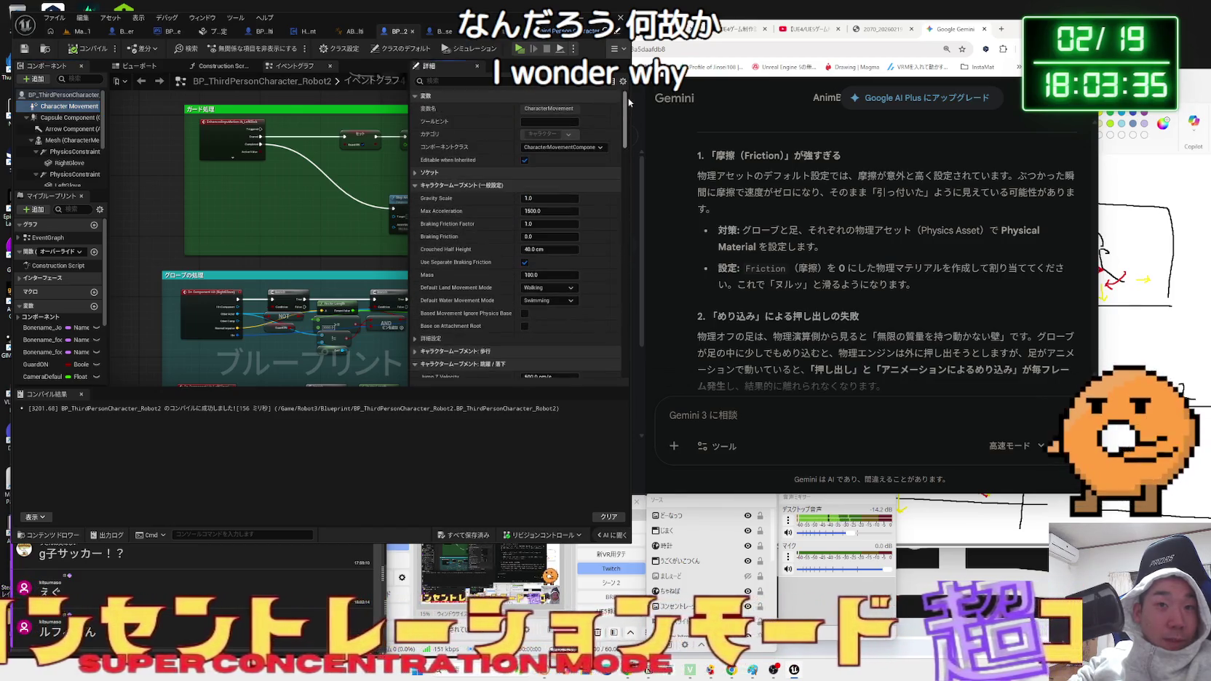
scroll(575, 243, down, 2)
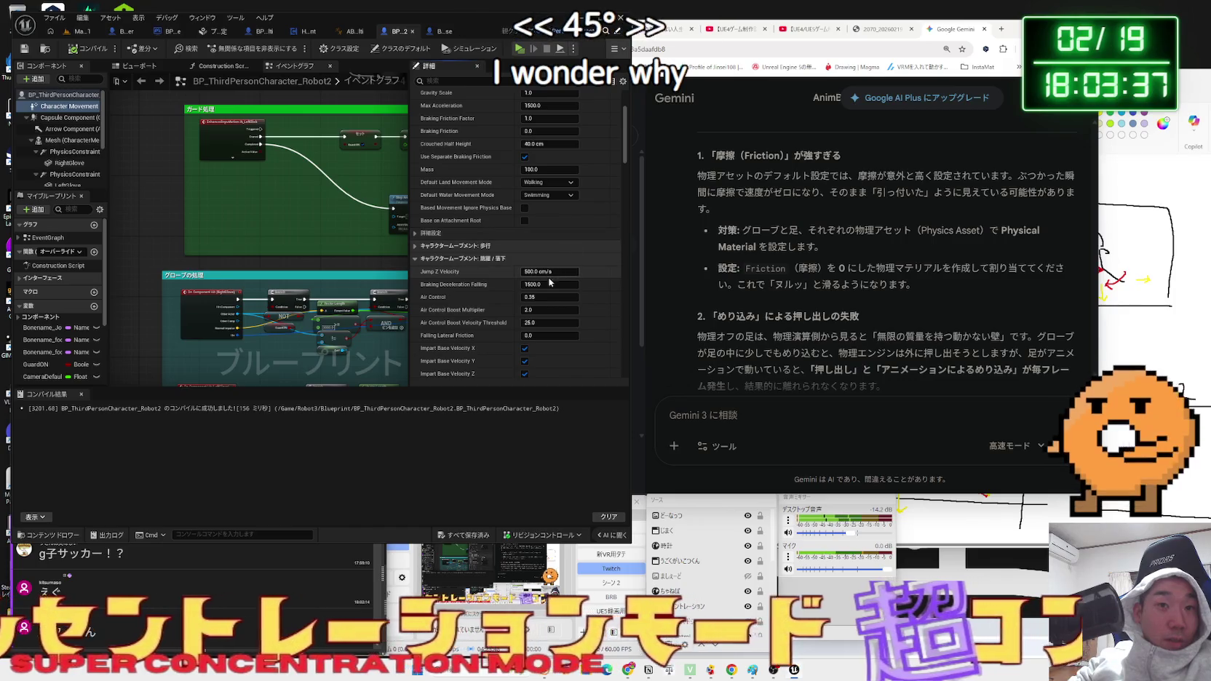
scroll(564, 245, up, 2)
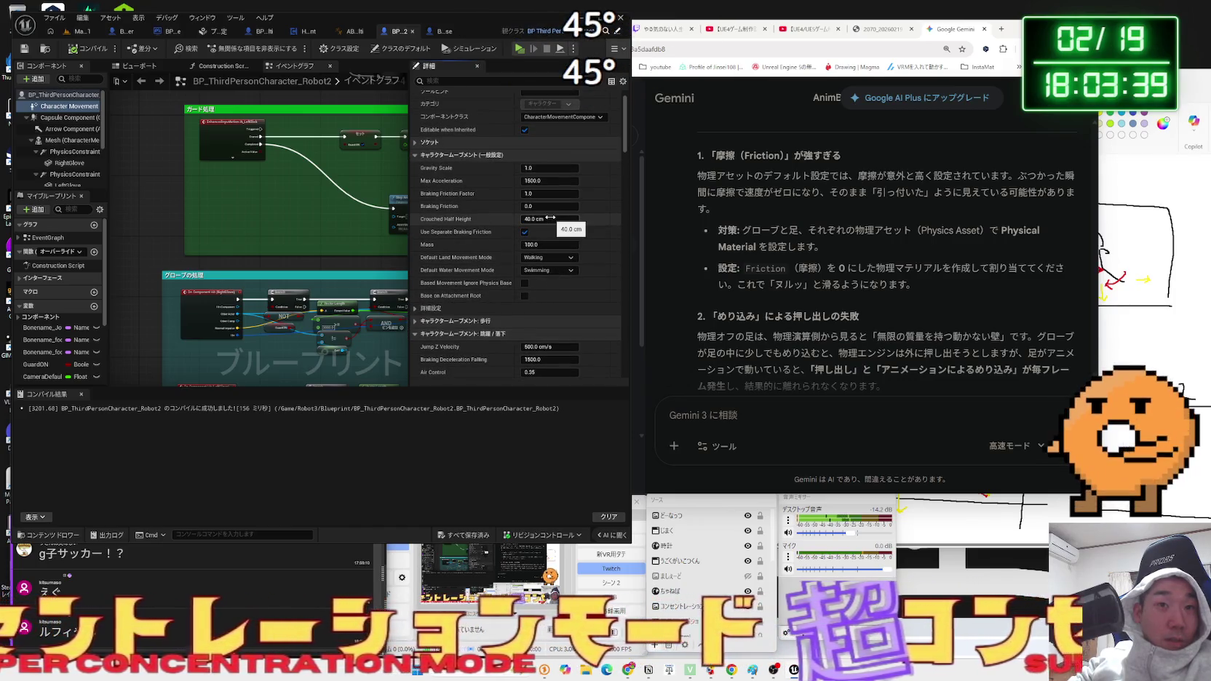
scroll(550, 217, up, 1)
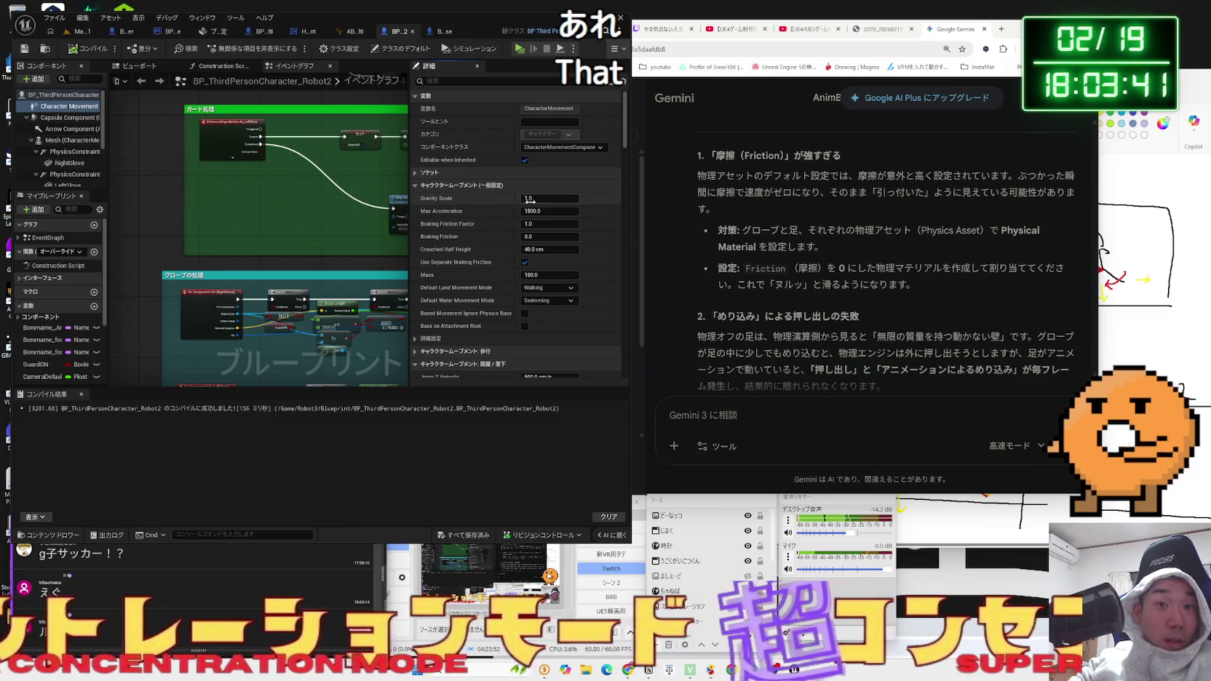
scroll(539, 262, down, 3)
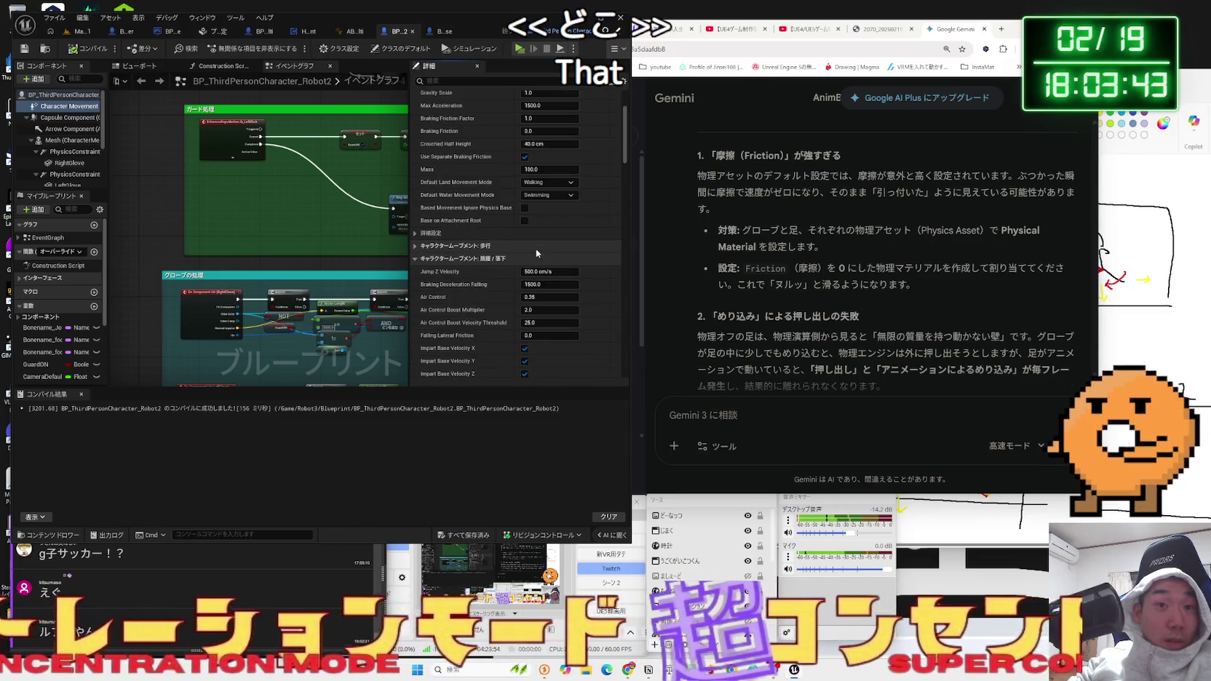
scroll(542, 302, down, 4)
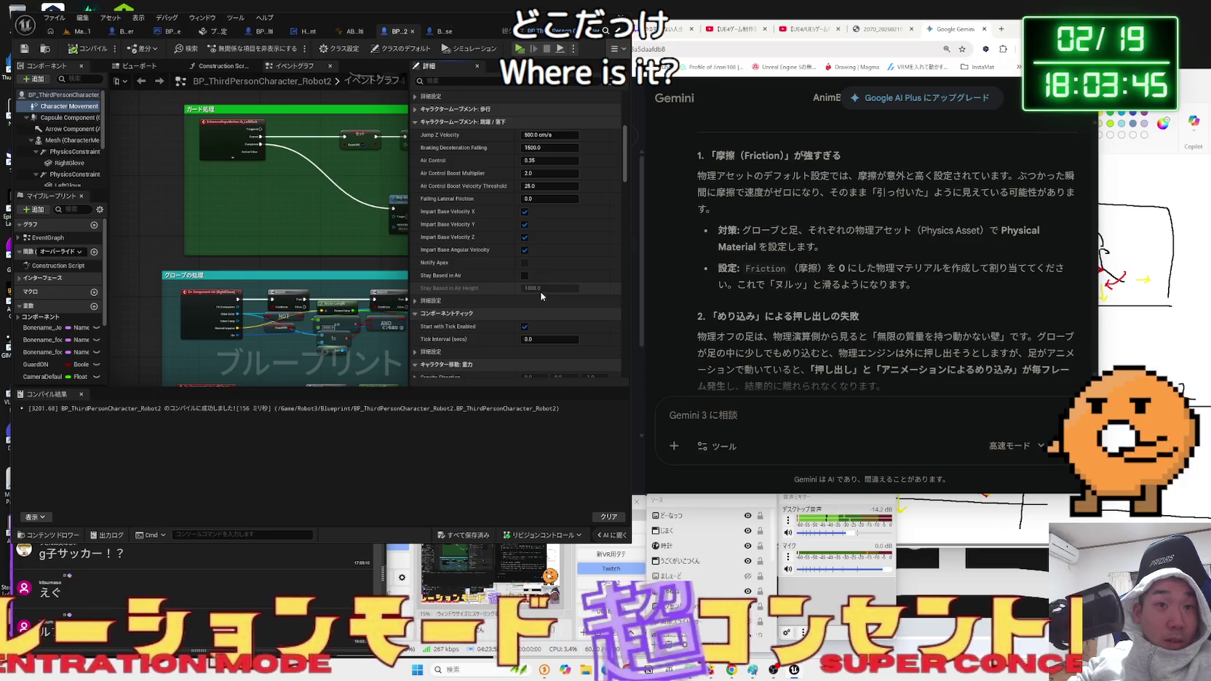
scroll(541, 296, up, 2)
click(421, 186)
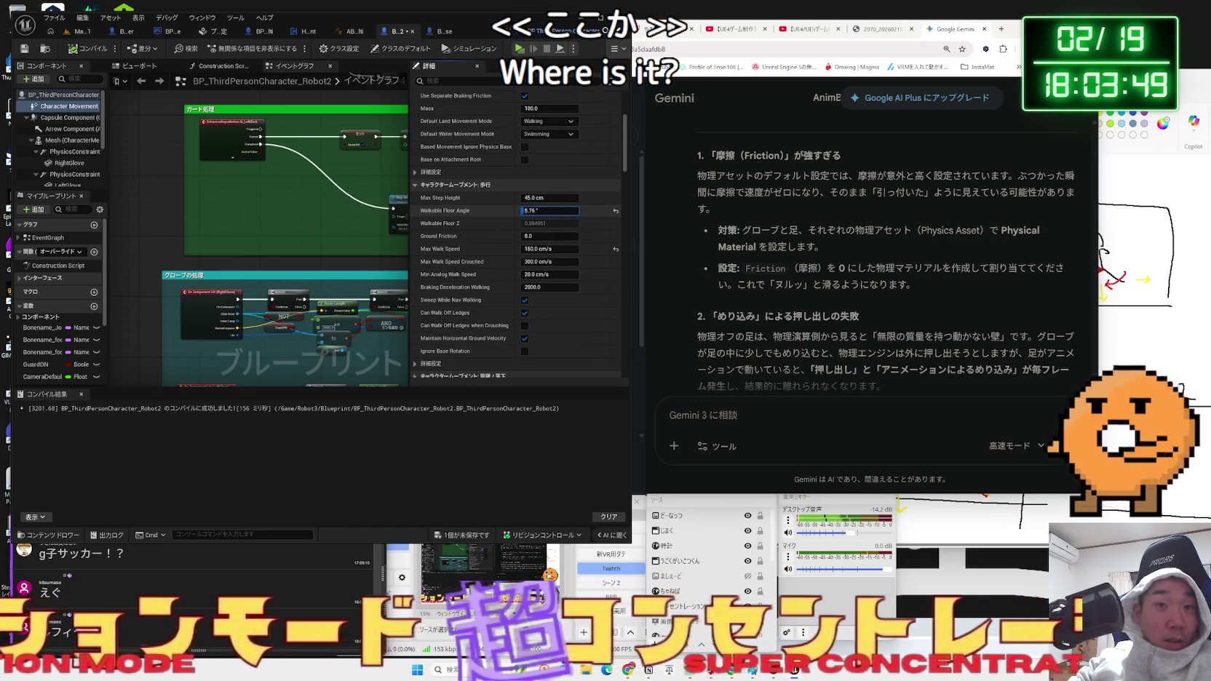
key(Return)
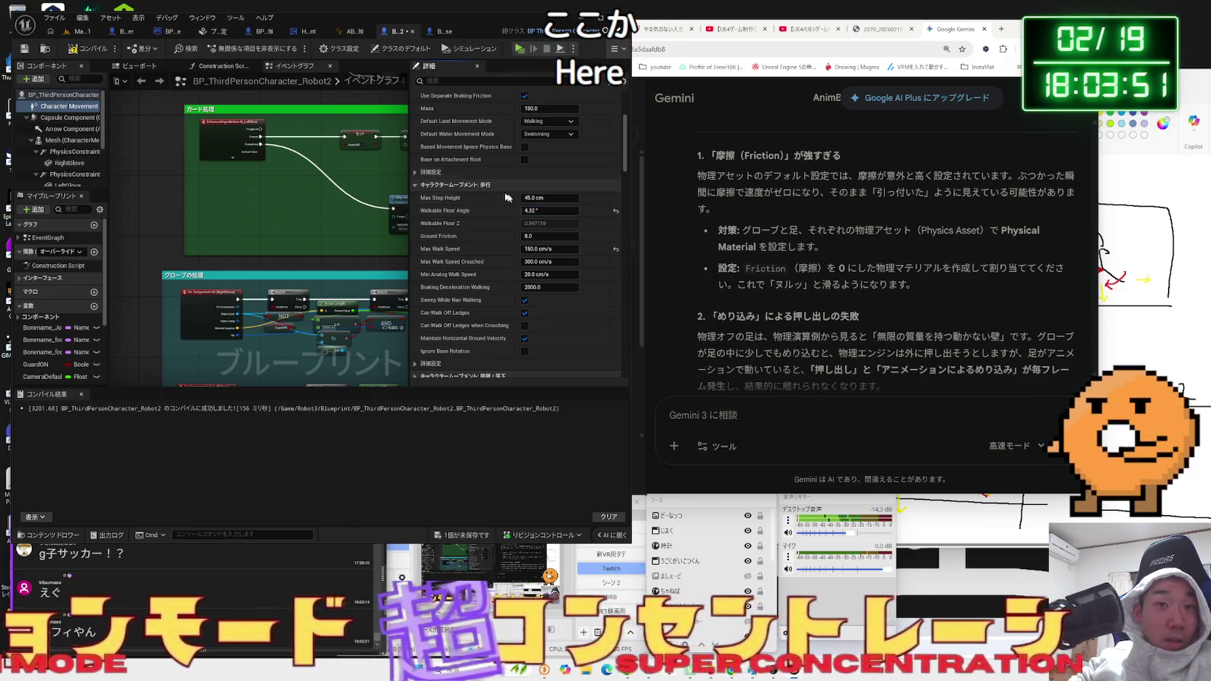
click(80, 34)
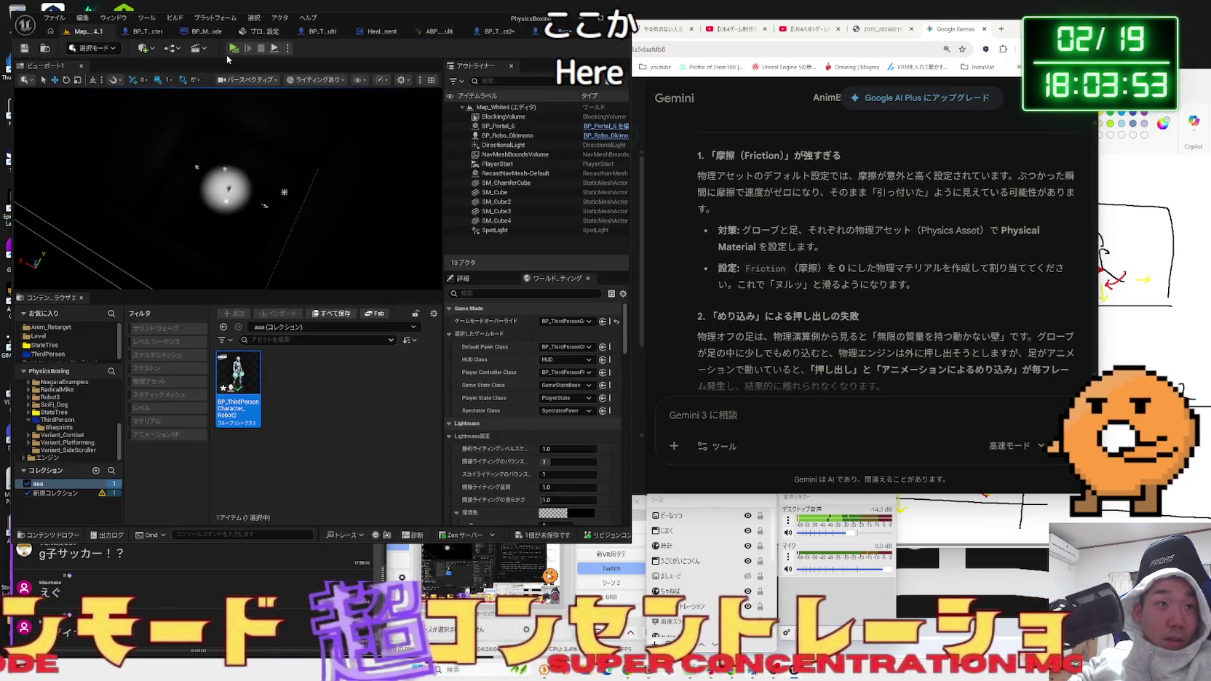
Run a quick playtest, then open Map_Black2 from the Level > BlackStage folder.
key(alt+p)
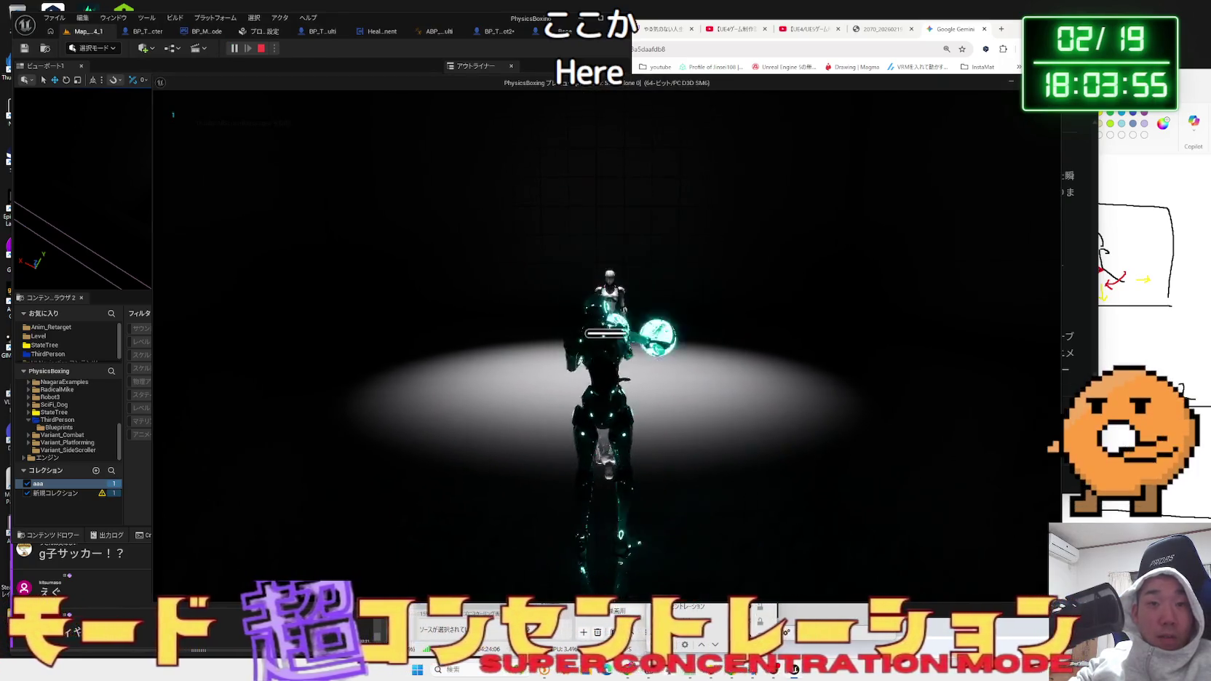
key(Escape)
click(48, 337)
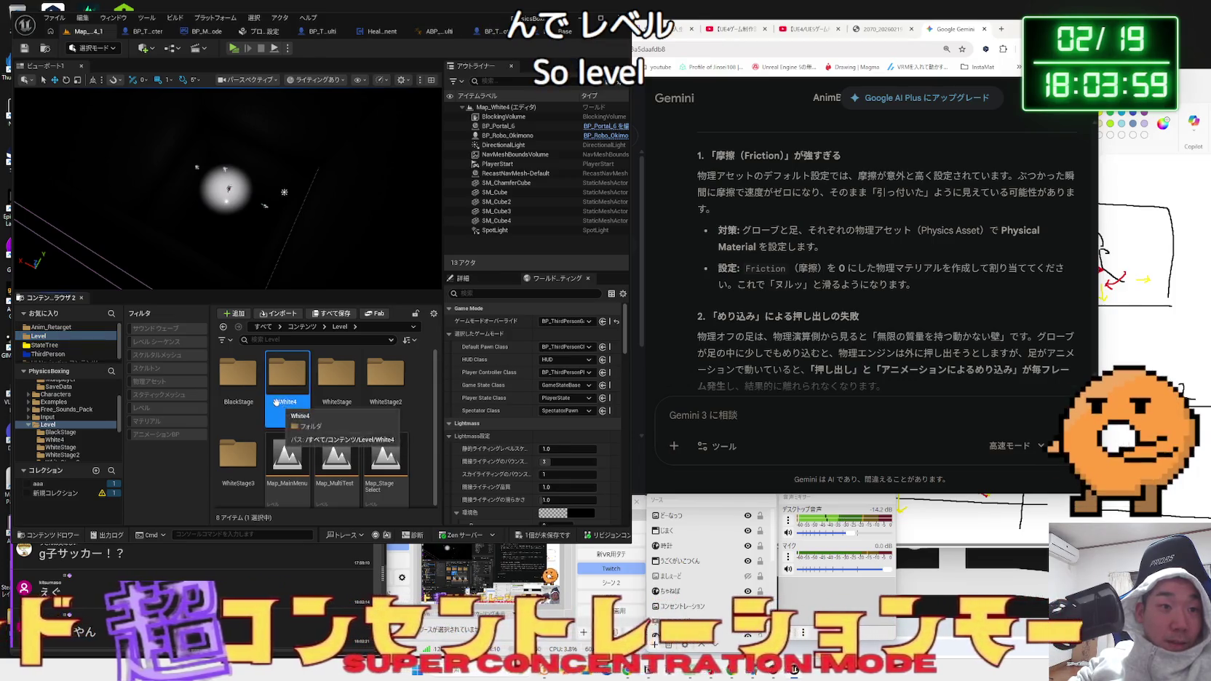
double_click(242, 391)
click(297, 393)
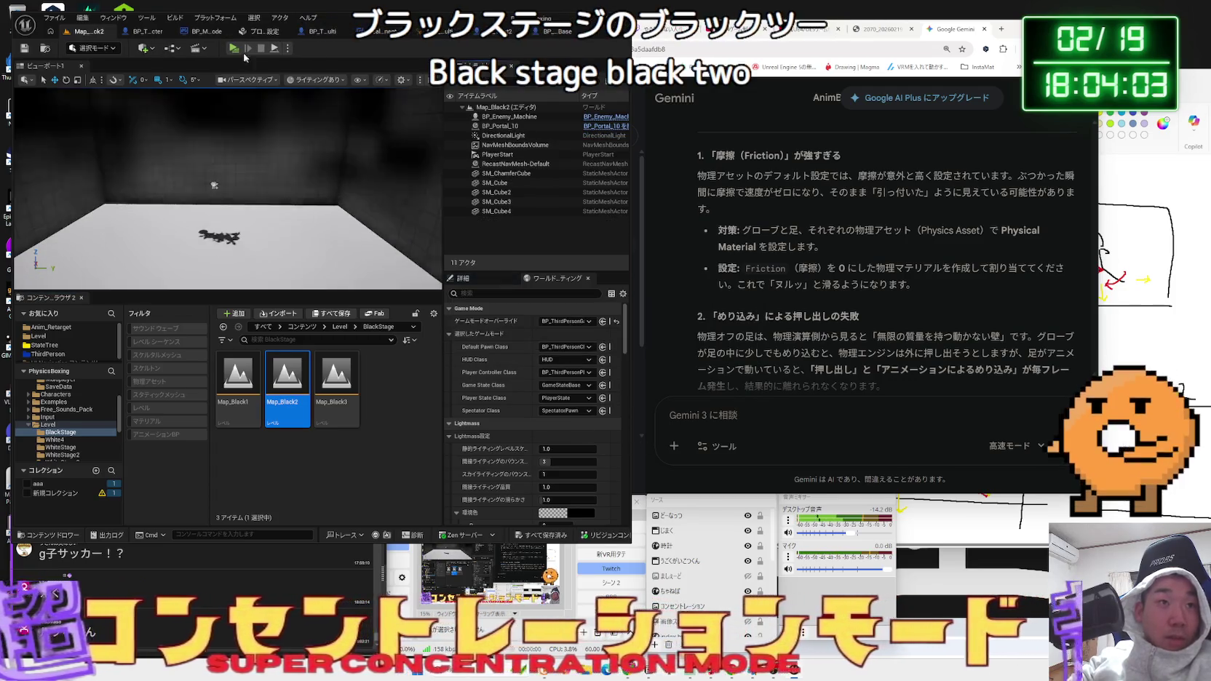
Playtest Map_Black2, boxing the red enemy robots, then stop with Esc.
key(alt+p)
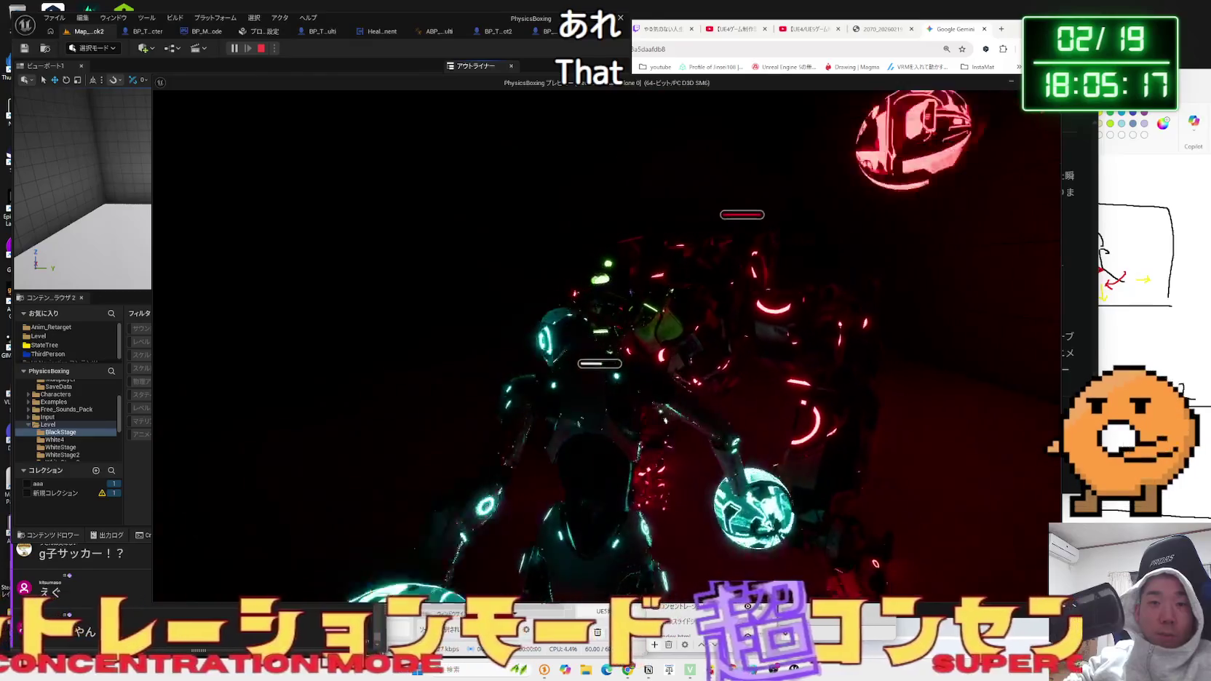
key(Escape)
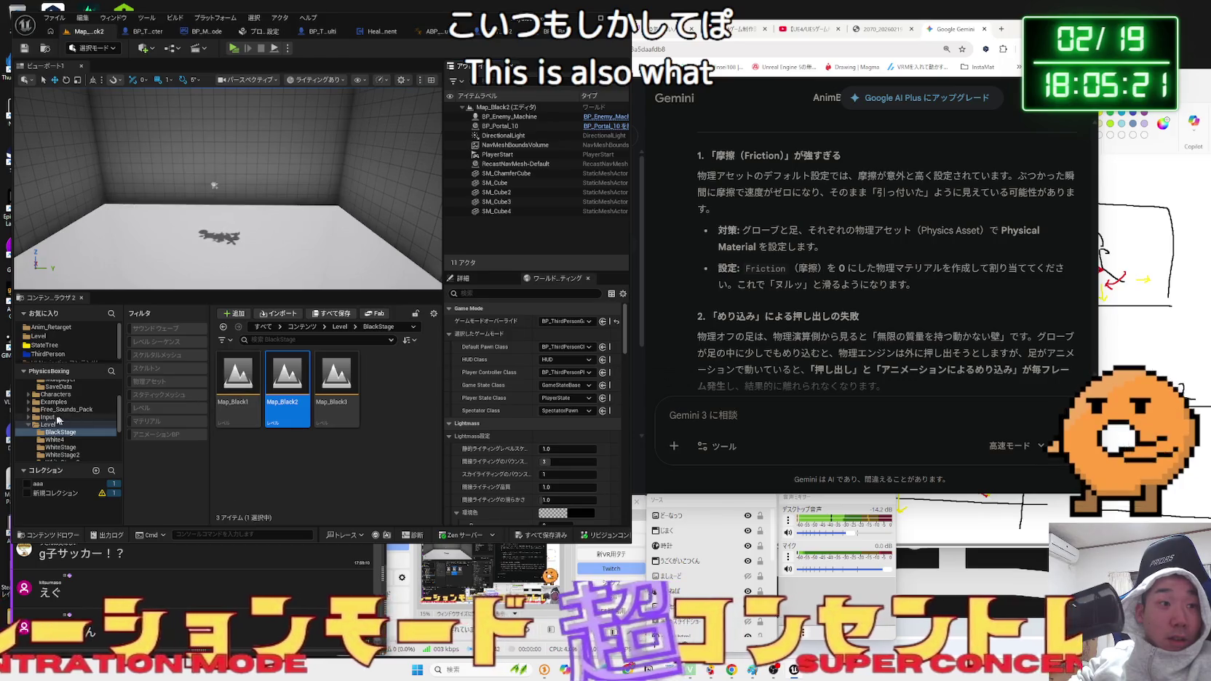
Browse to the Blueprint > Enemy folder and open BP_Enemy_Machine.
click(42, 338)
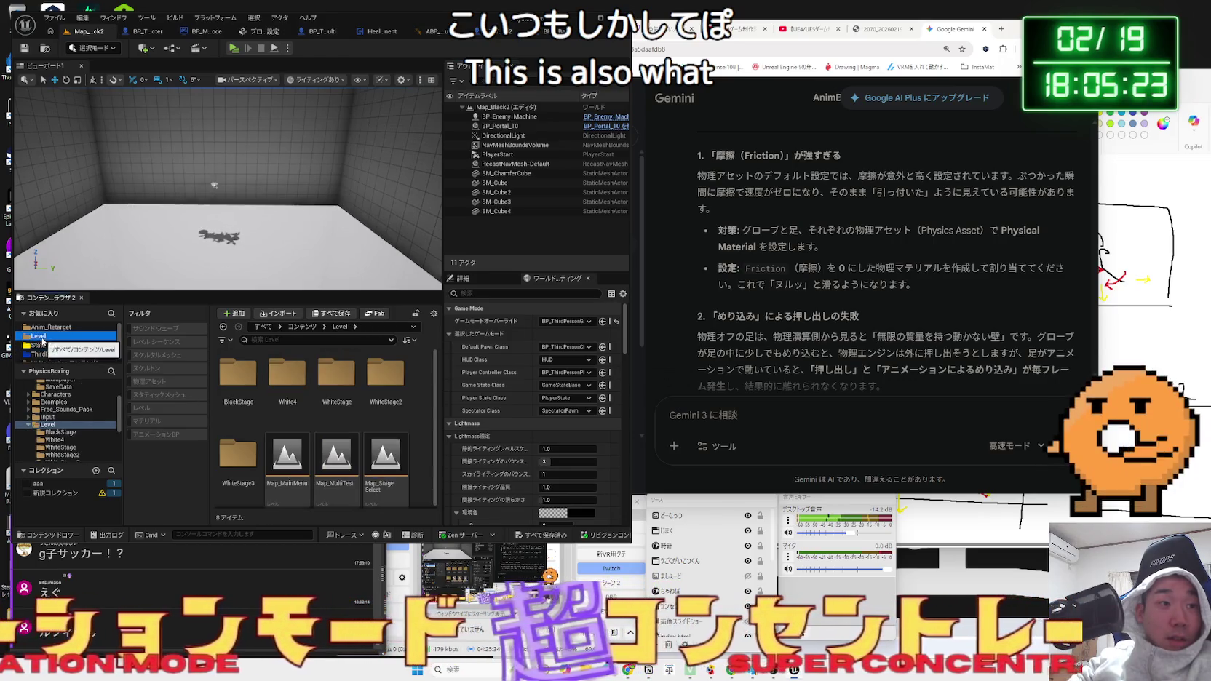
click(52, 340)
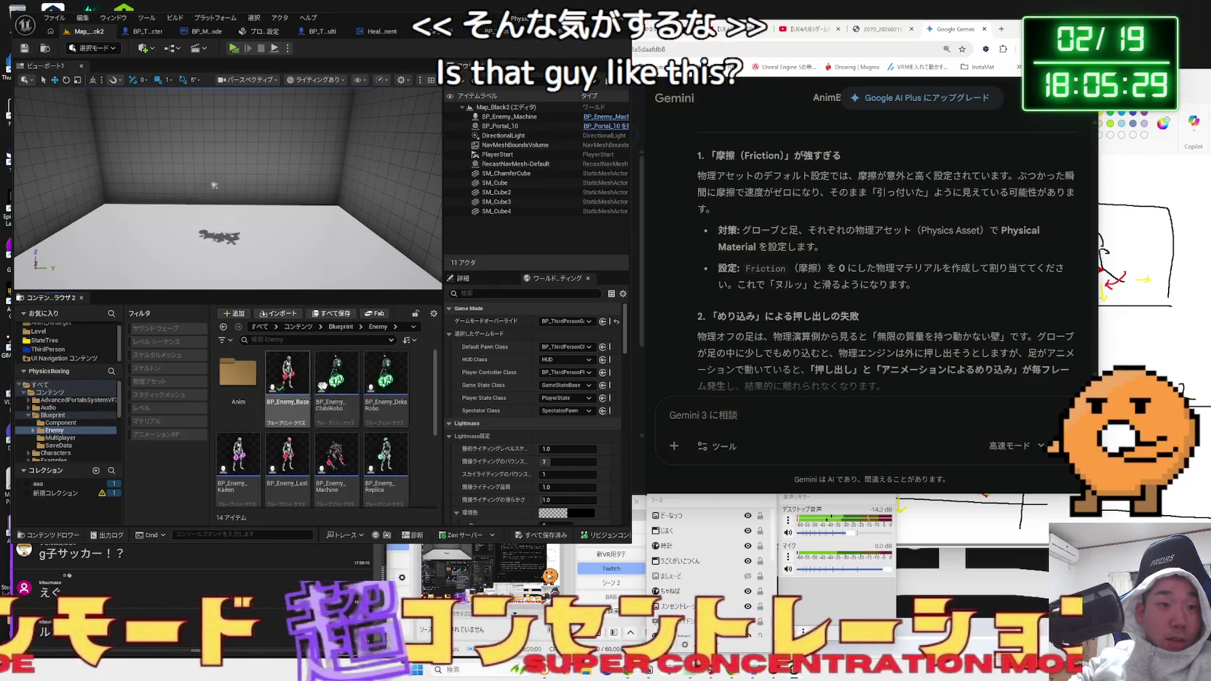
scroll(305, 396, down, 2)
click(338, 419)
double_click(340, 423)
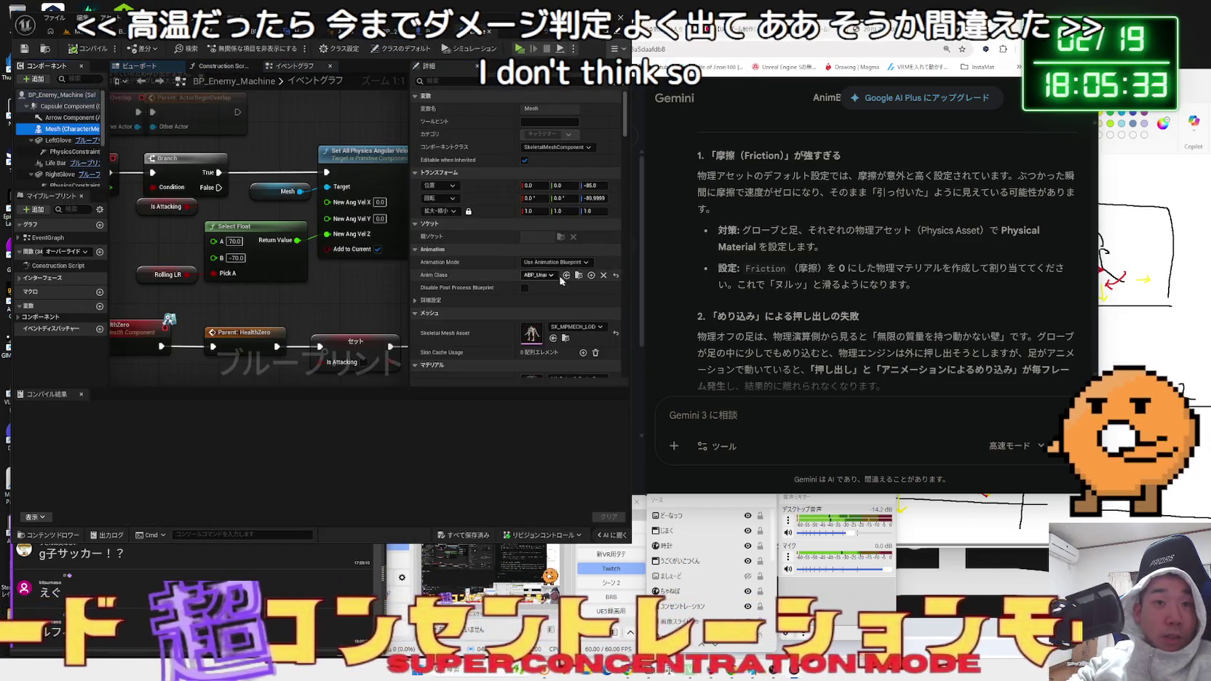
Change BP_Enemy_Machine's Mesh collision Object Type from Pawn to PhysicsBody and return to the level.
click(69, 128)
scroll(562, 283, down, 5)
scroll(562, 283, down, 6)
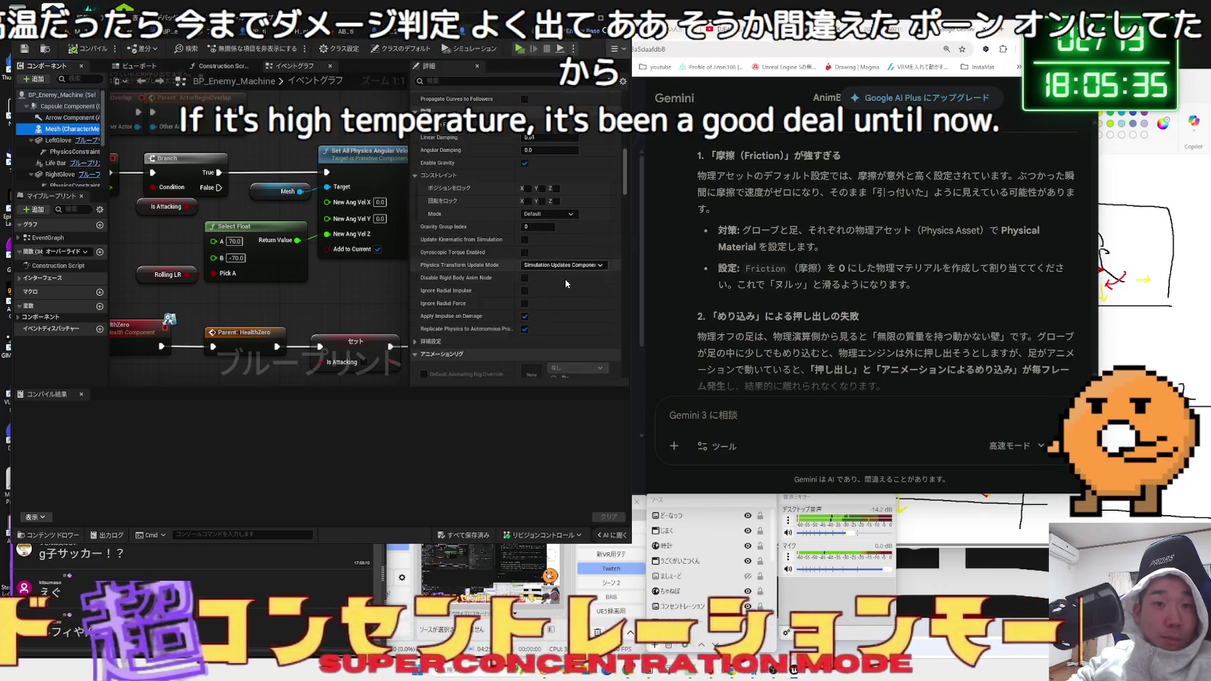
click(554, 271)
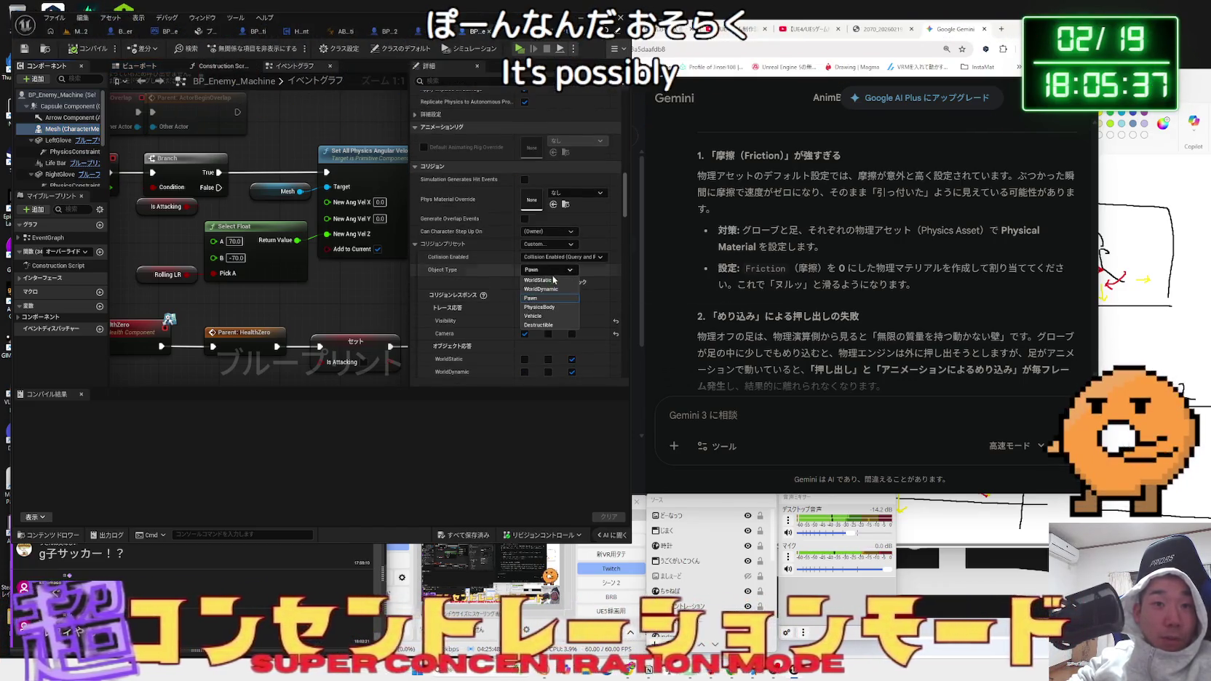
click(553, 307)
scroll(552, 312, down, 3)
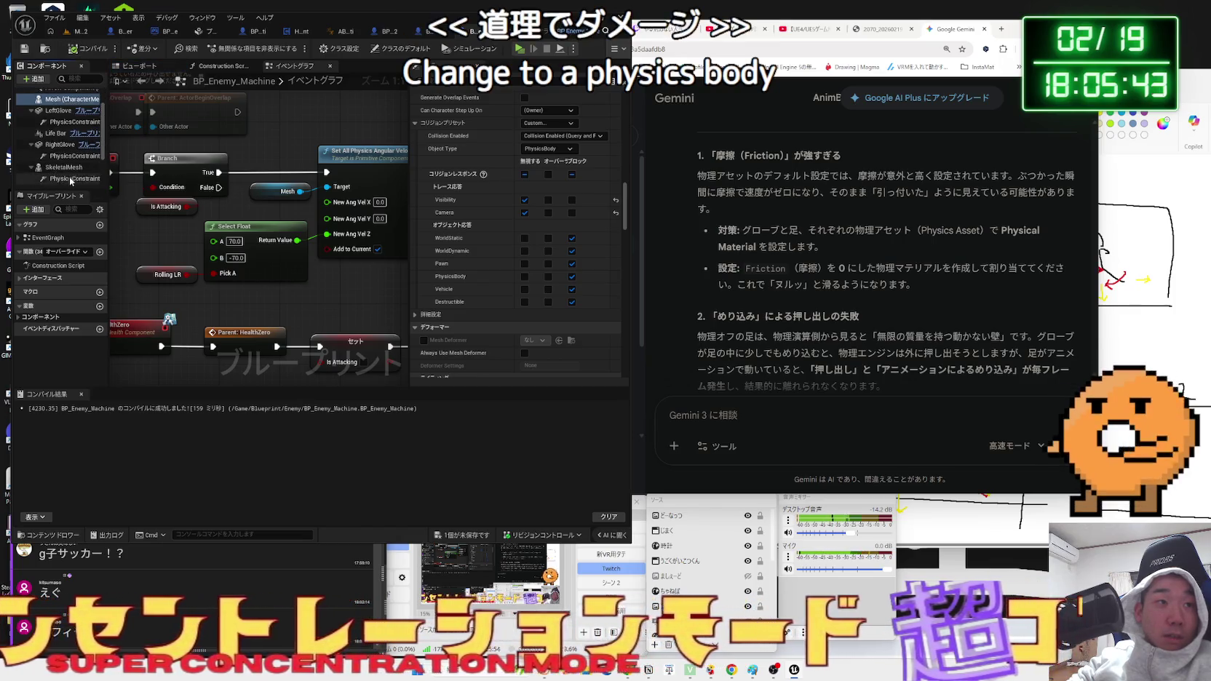
scroll(69, 177, down, 1)
click(59, 152)
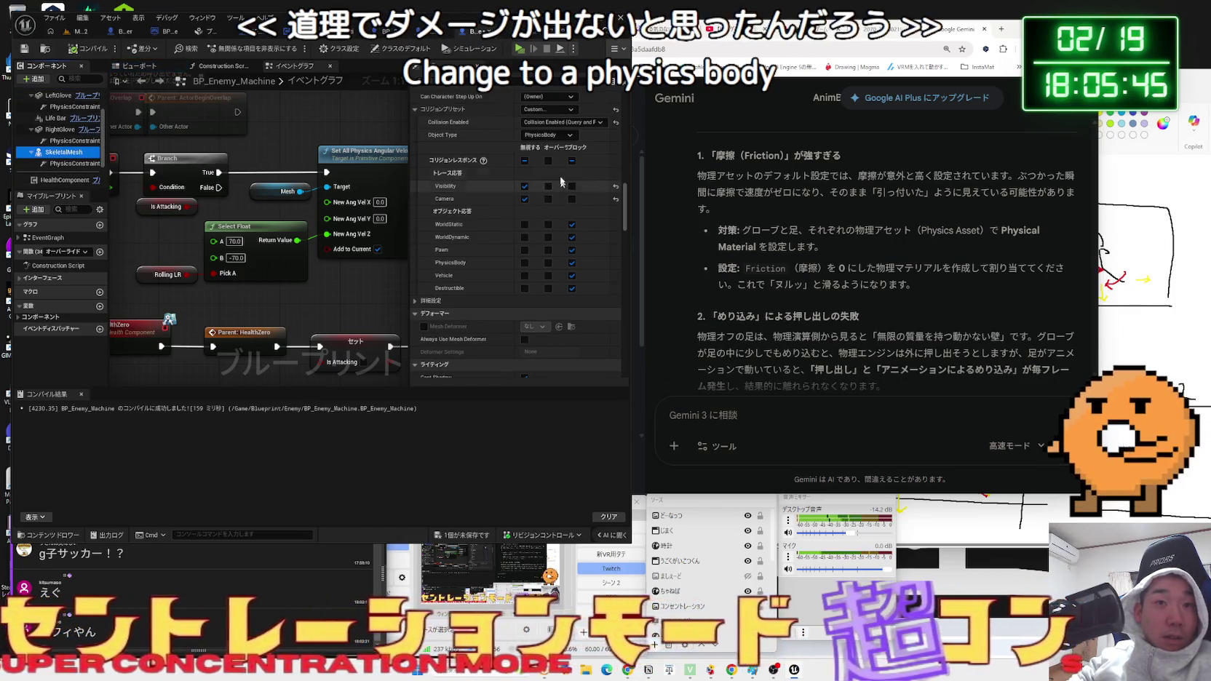
click(80, 31)
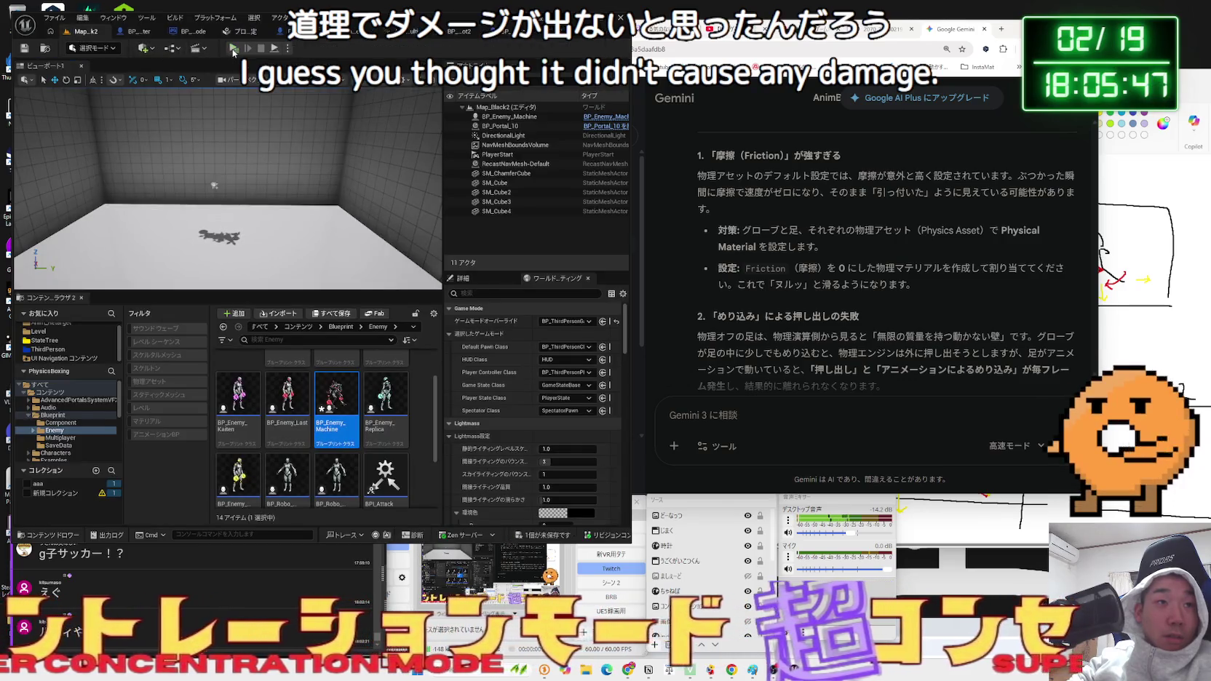
Playtest the level against the enemy robots, pausing and resuming a few times.
click(234, 48)
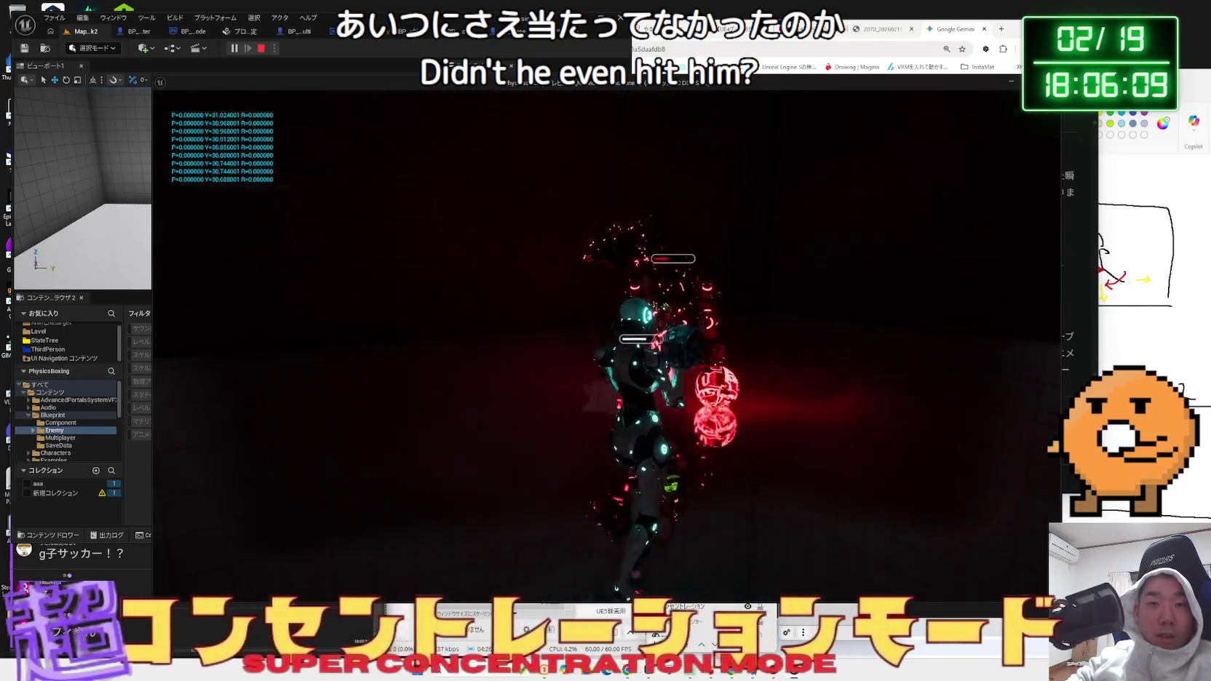
key(Escape)
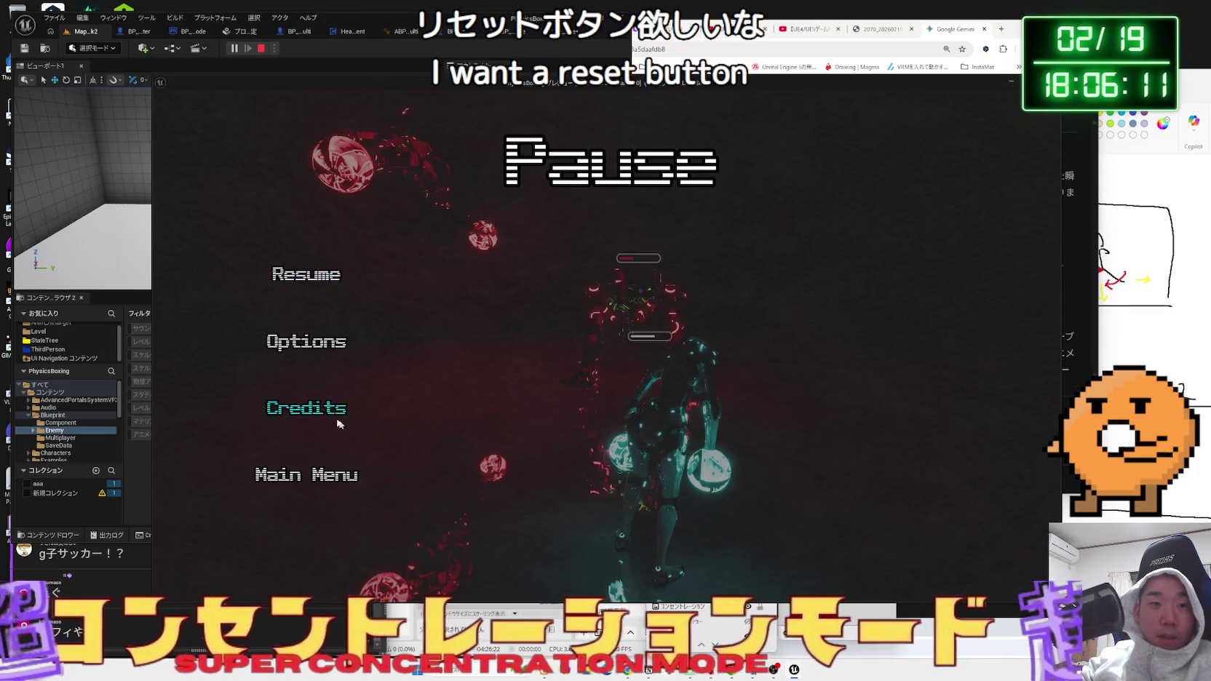
key(Escape)
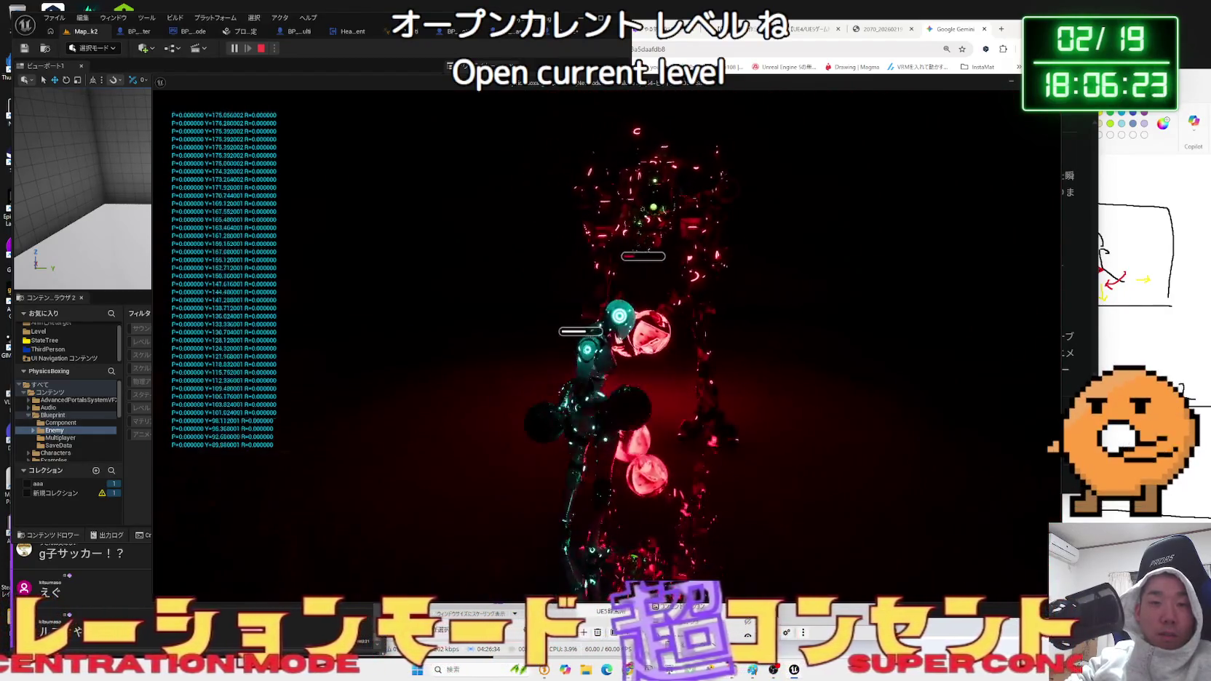
key(Escape)
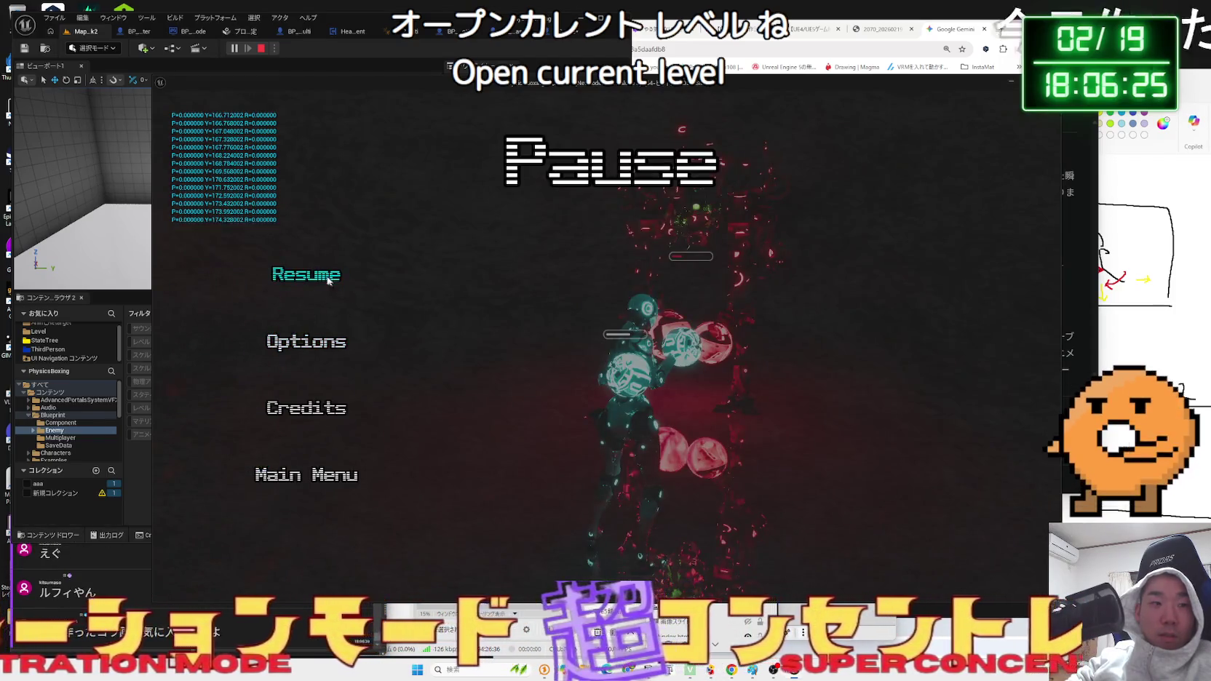
click(328, 281)
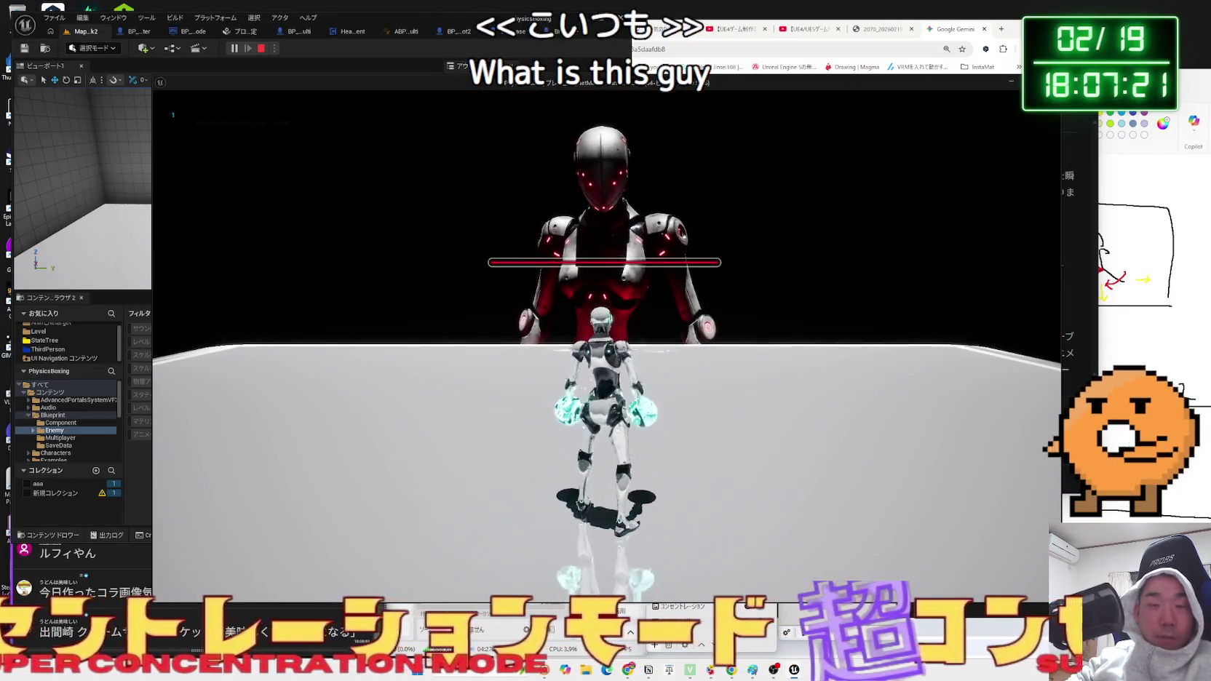
key(Escape)
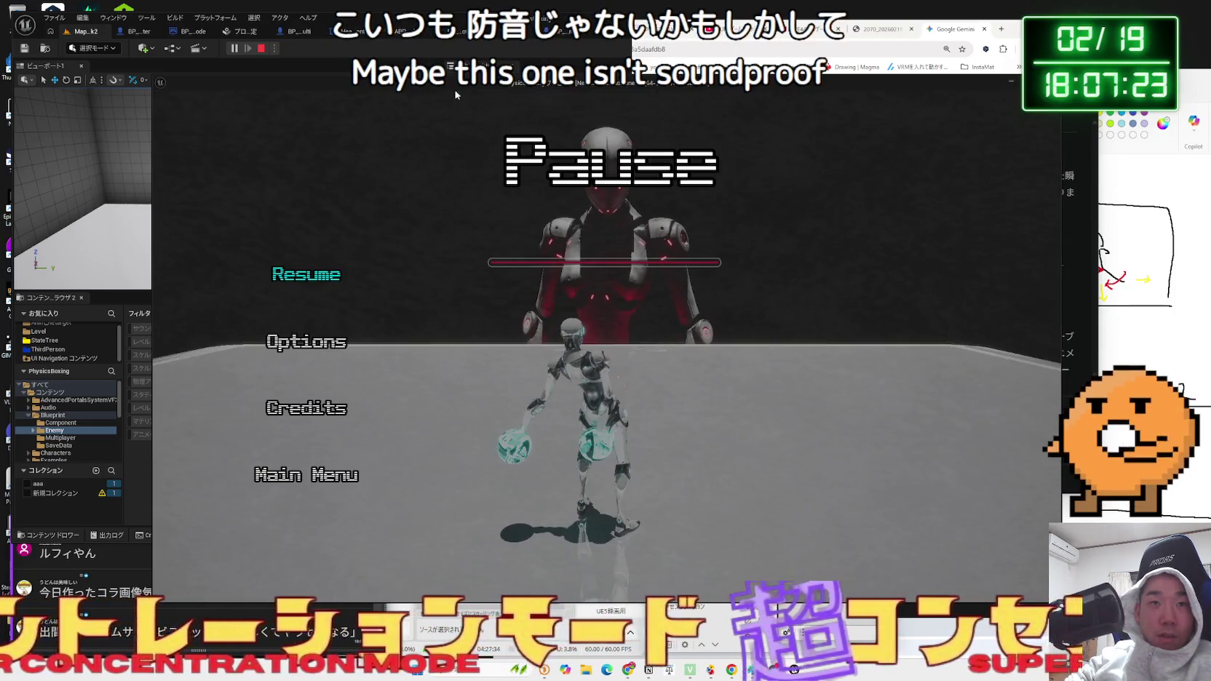
Open BP_Enemy_Last and check its LeftGlove collision settings are already PhysicsBody.
drag(627, 95, 1006, 83)
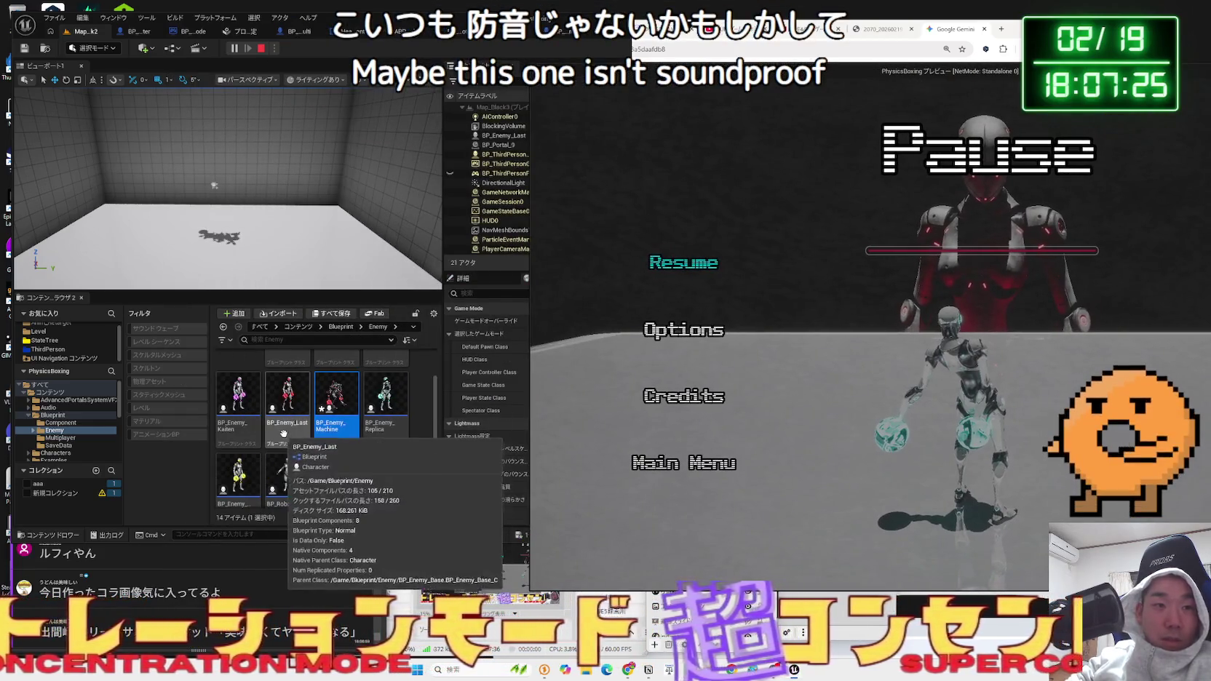
click(295, 430)
double_click(294, 430)
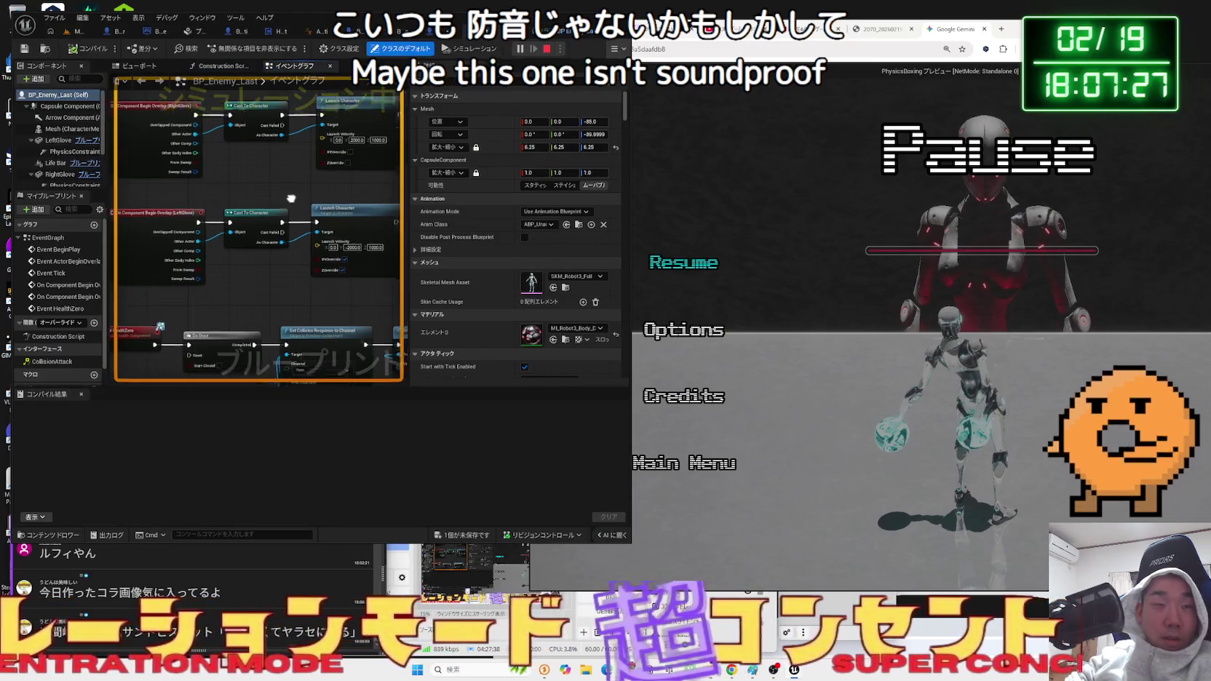
click(55, 142)
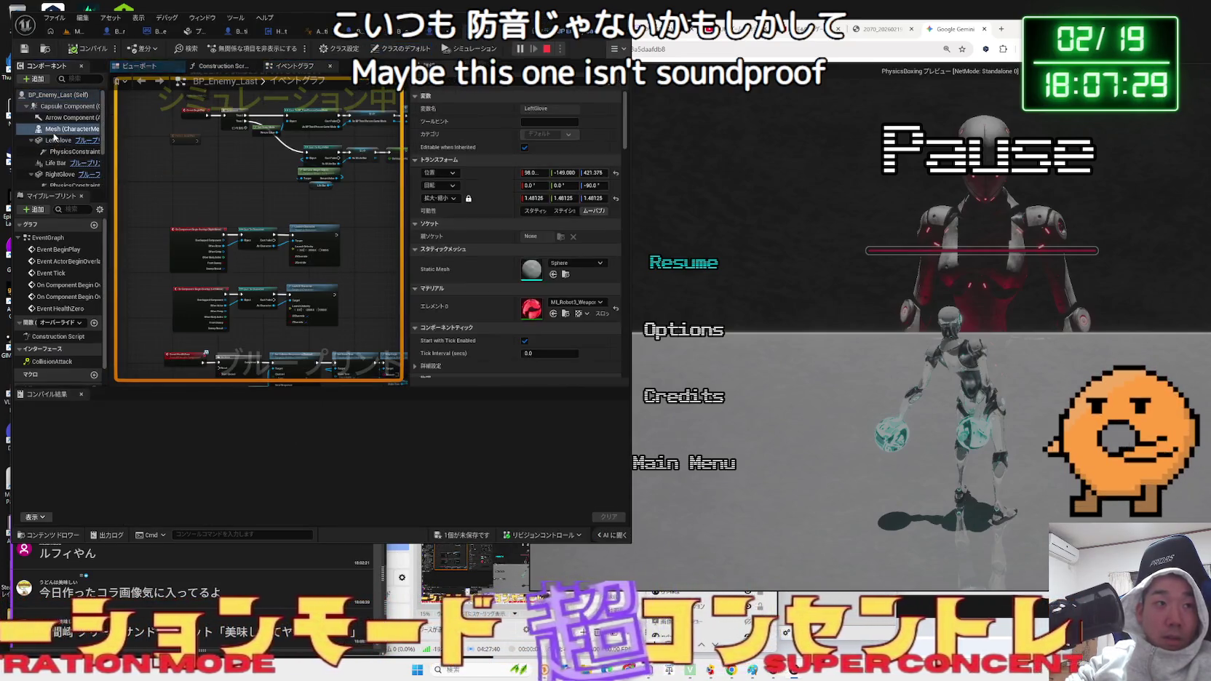
scroll(517, 303, down, 10)
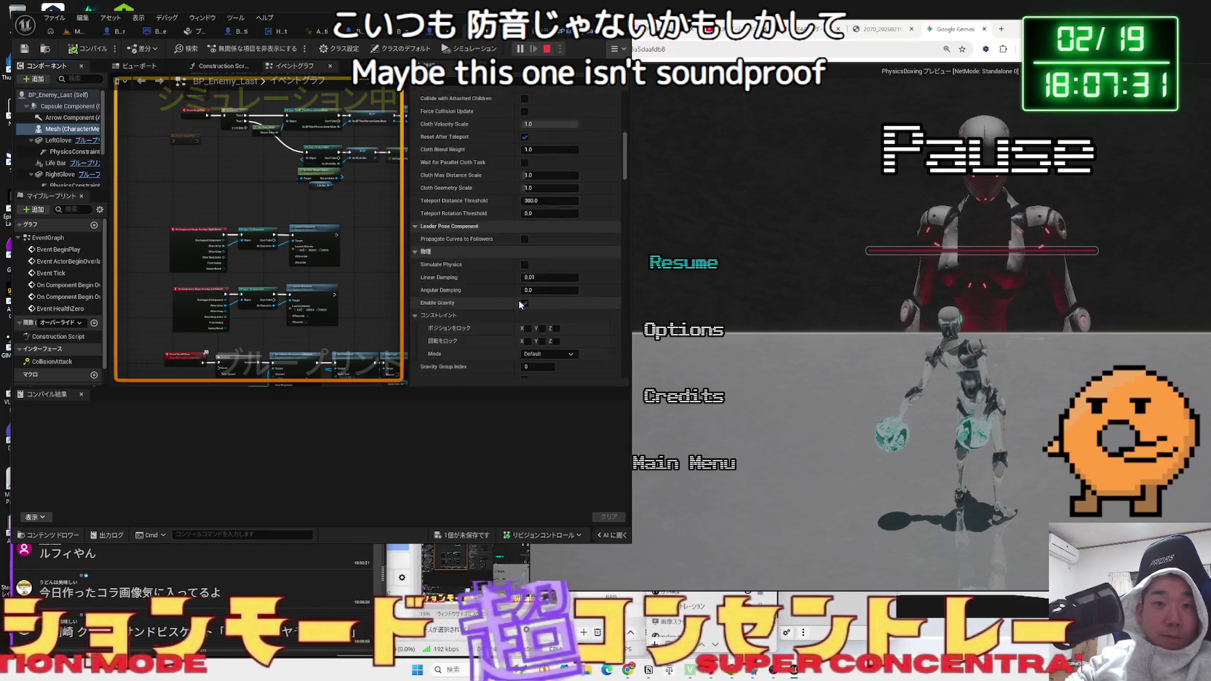
scroll(520, 305, down, 5)
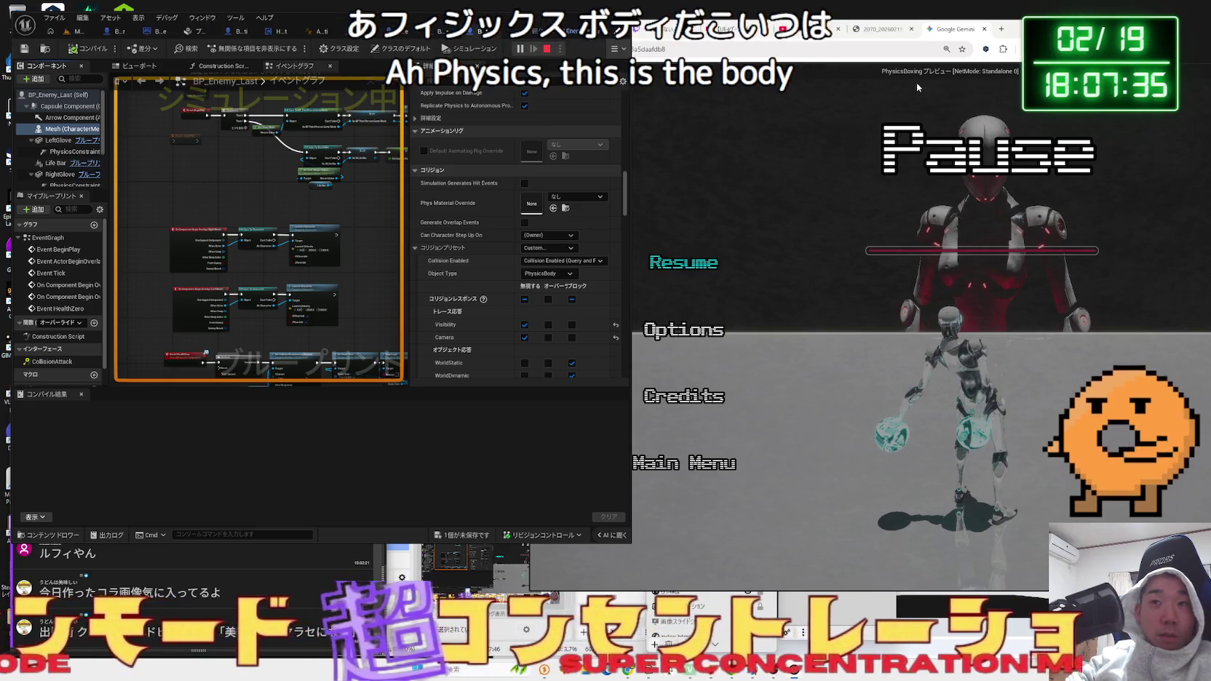
Resume the paused playtest, then bring the shared biscuit image in Chrome forward.
double_click(916, 76)
key(Escape)
key(alt+Tab)
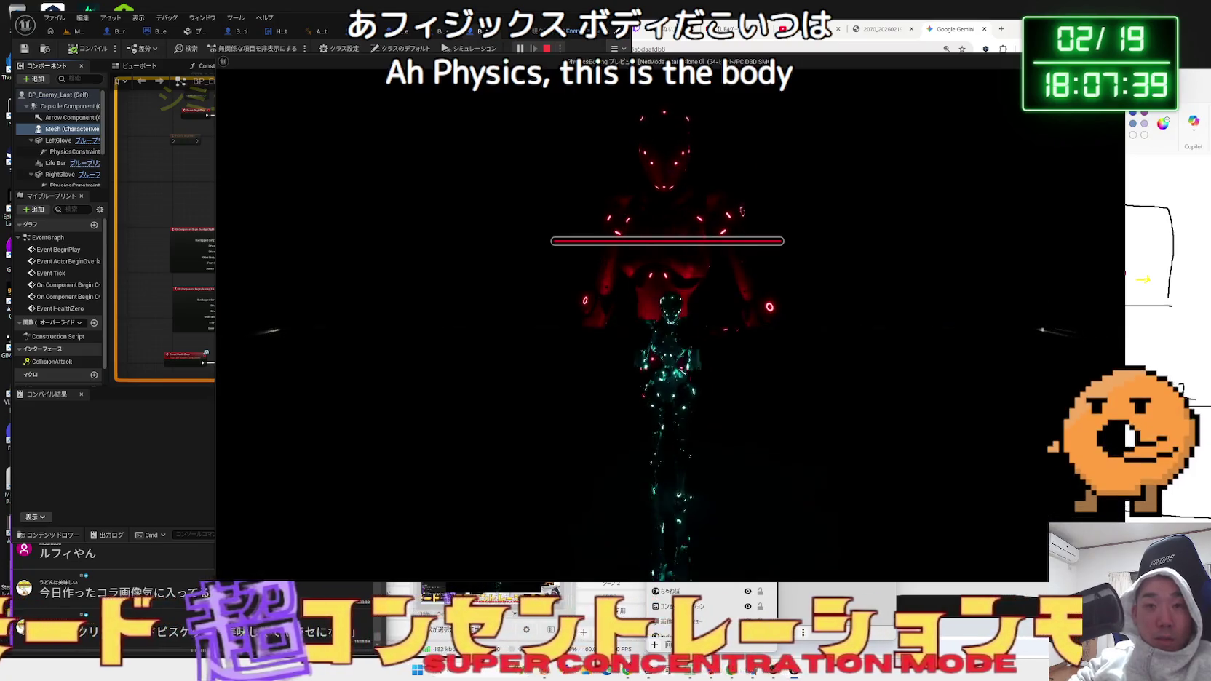
key(alt+Tab)
click(868, 31)
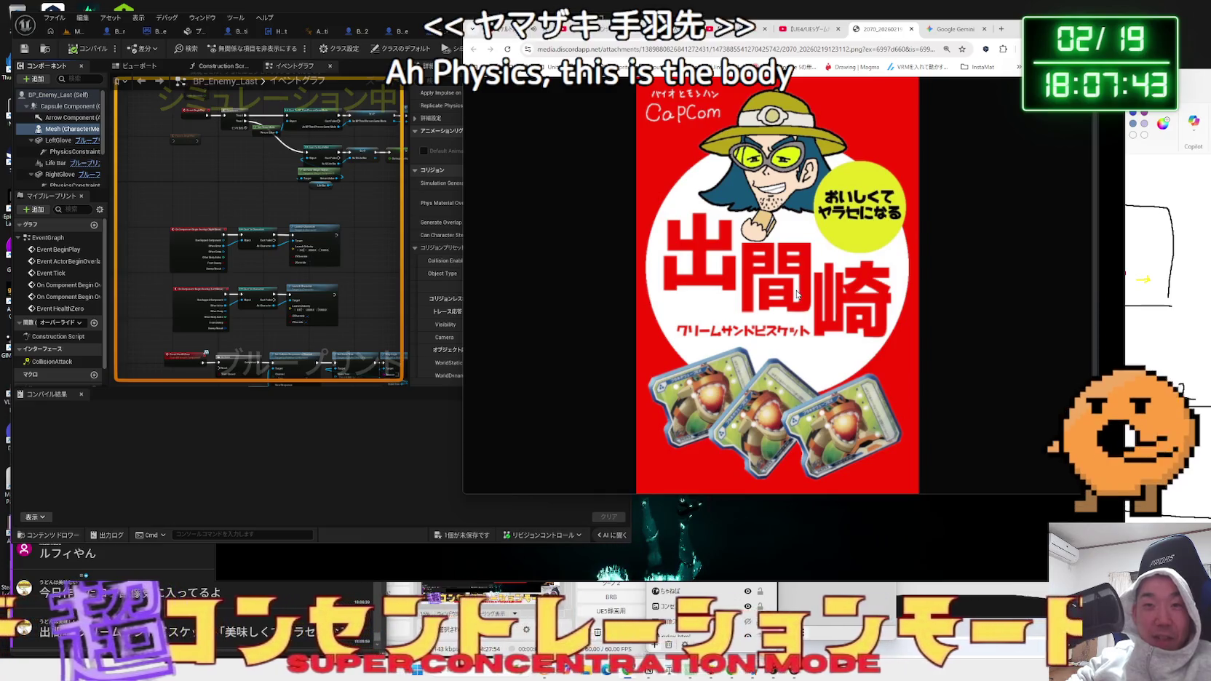
Close the biscuit image and keep playing through the portal into the white-robot stage.
click(766, 553)
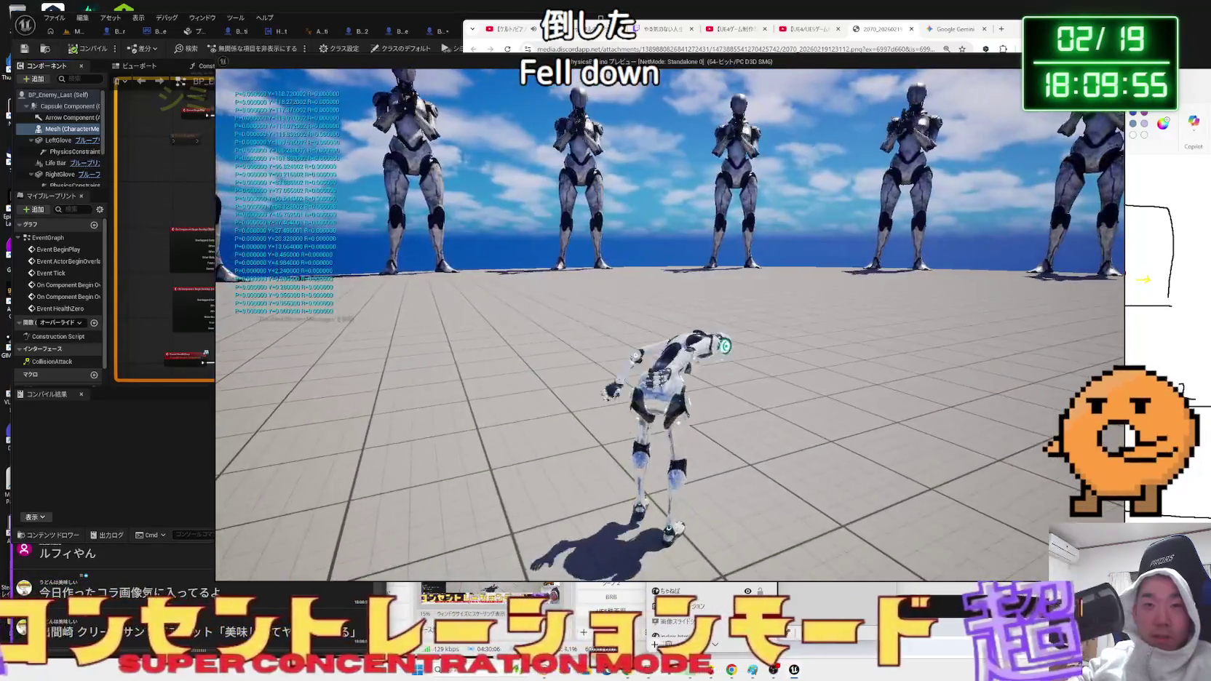
key(w)
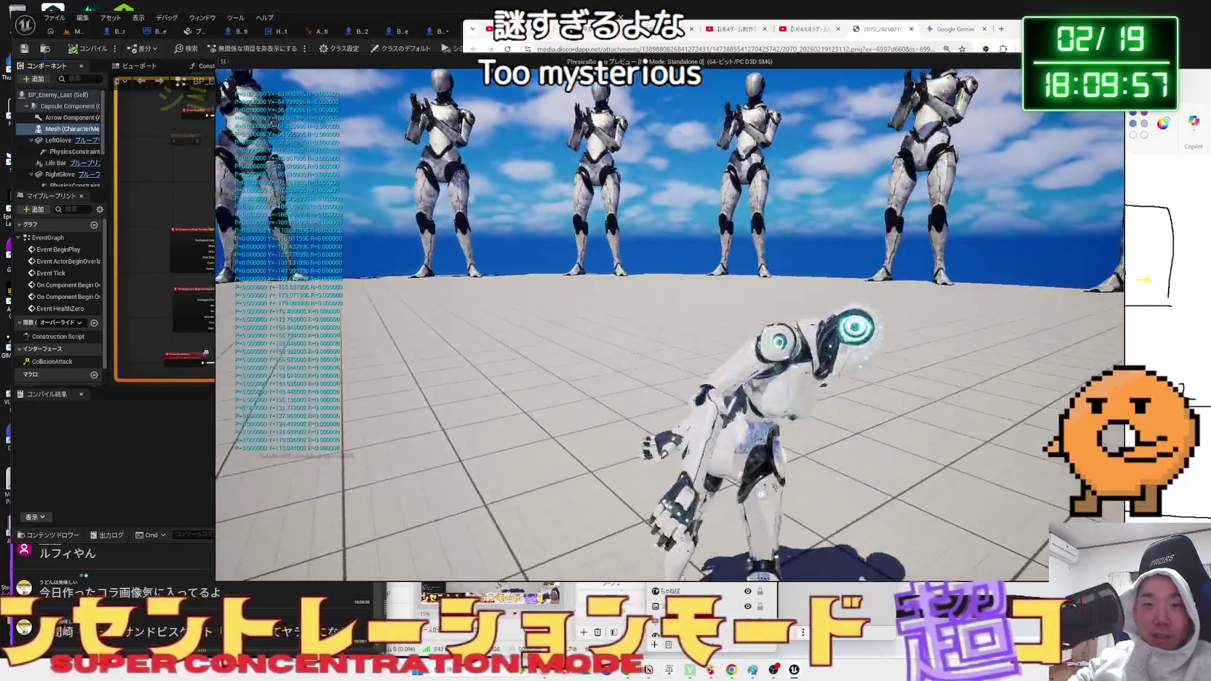